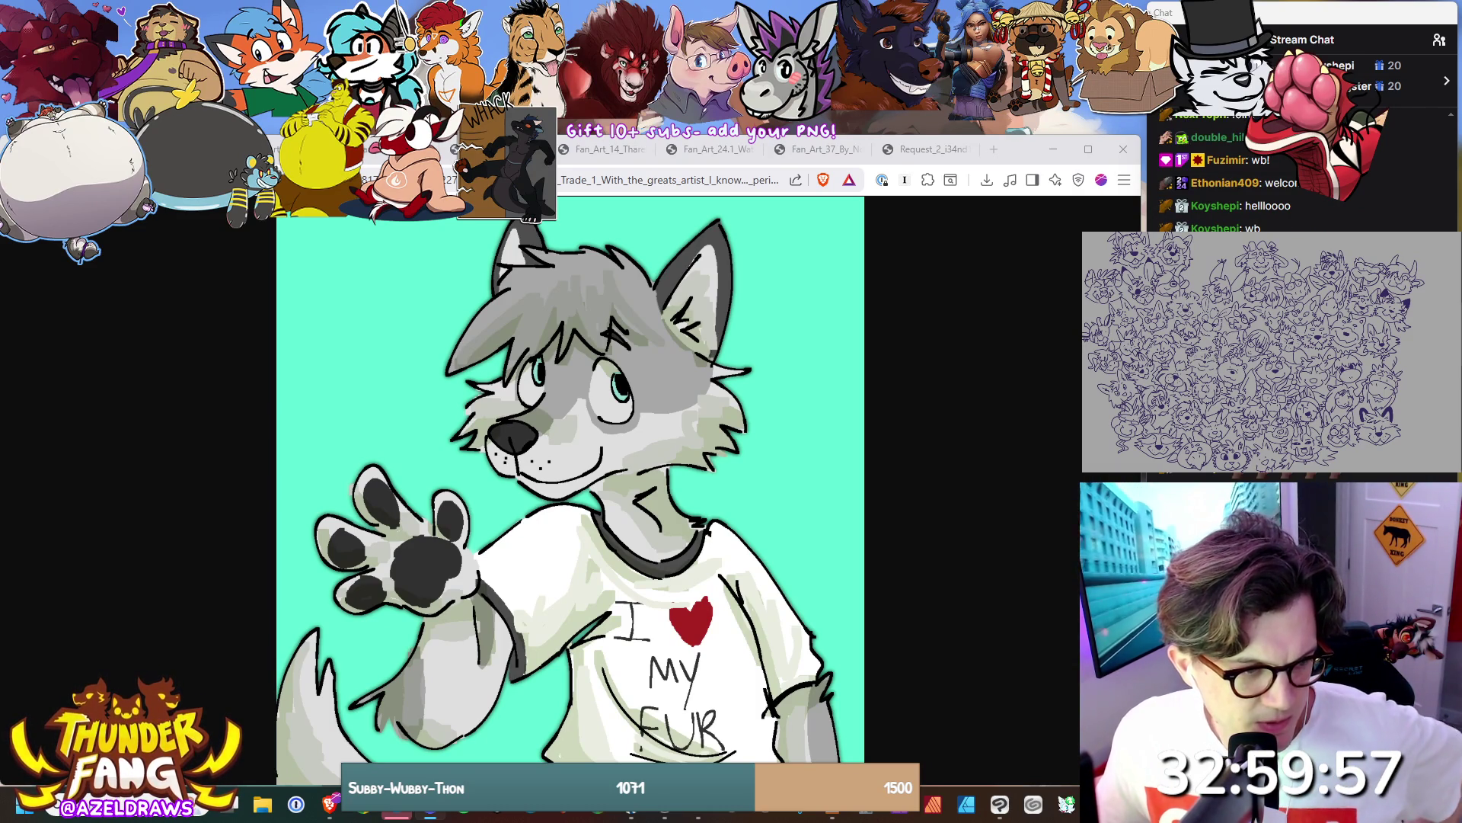
Cycle through the reference images and settle on the grey wolf 'I ♥ Christmas' request drawing.
key(ctrl+shift+t)
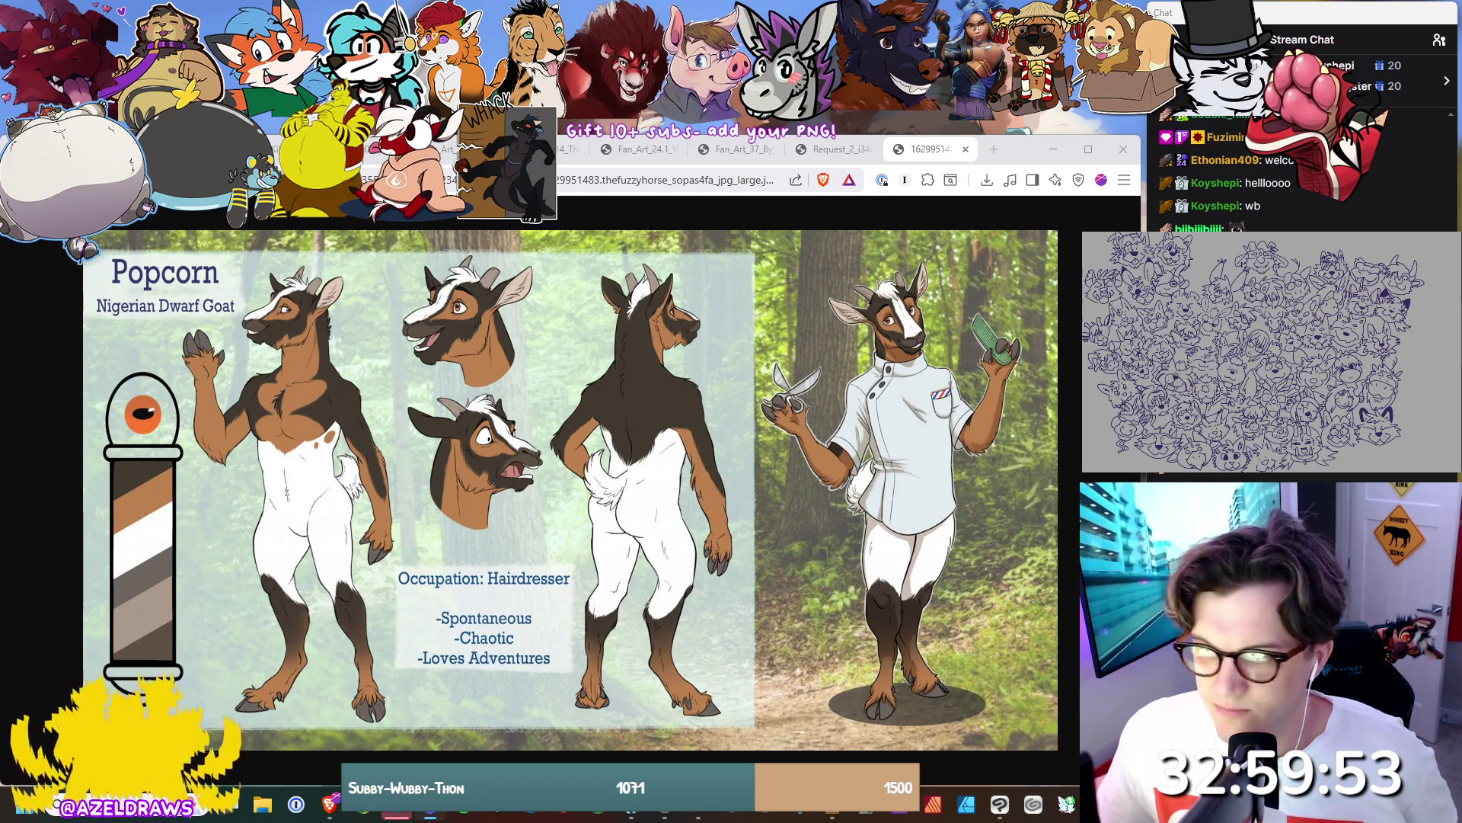
key(ctrl+shift+t)
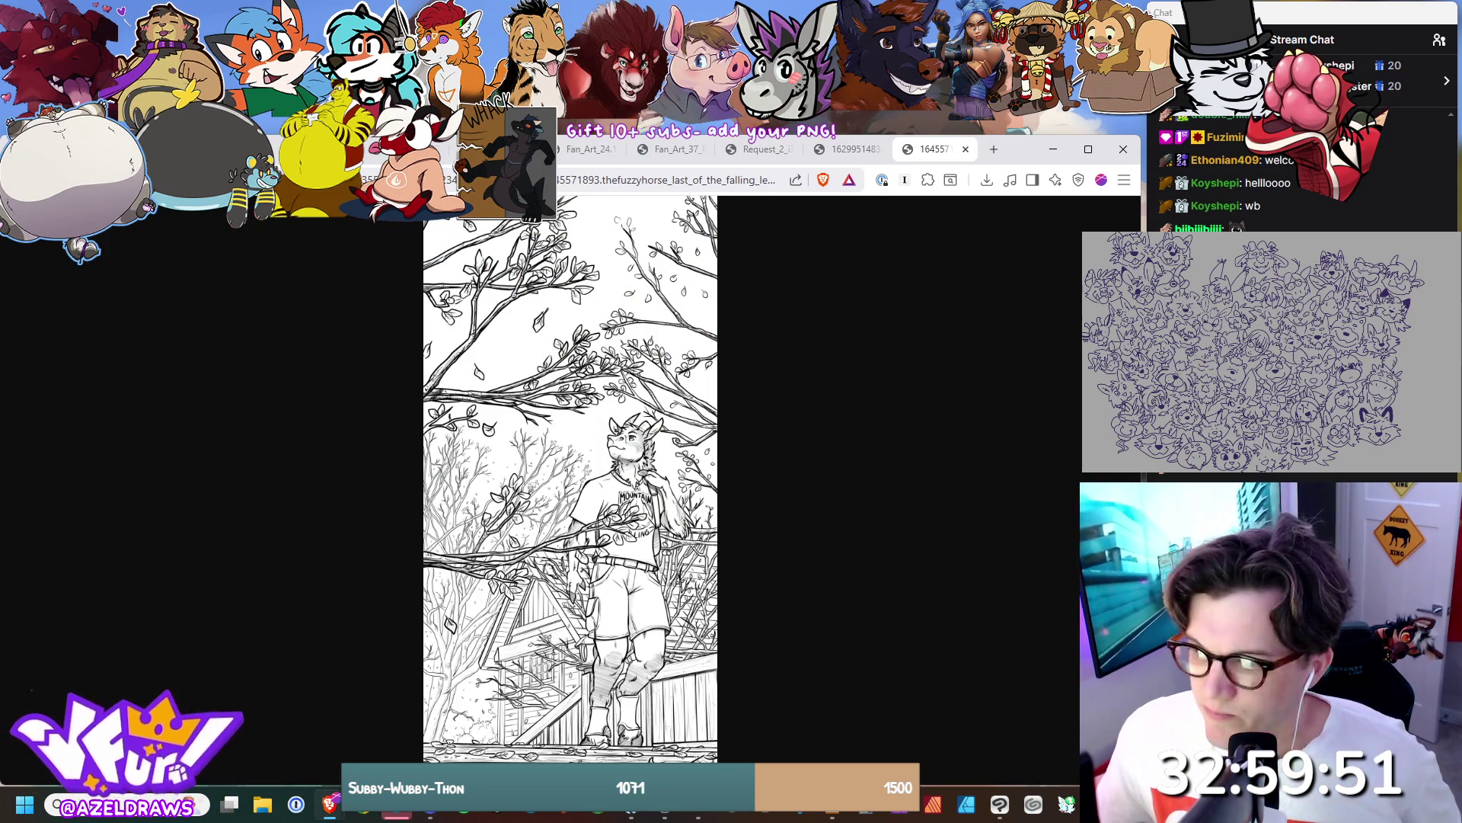
key(alt+Tab)
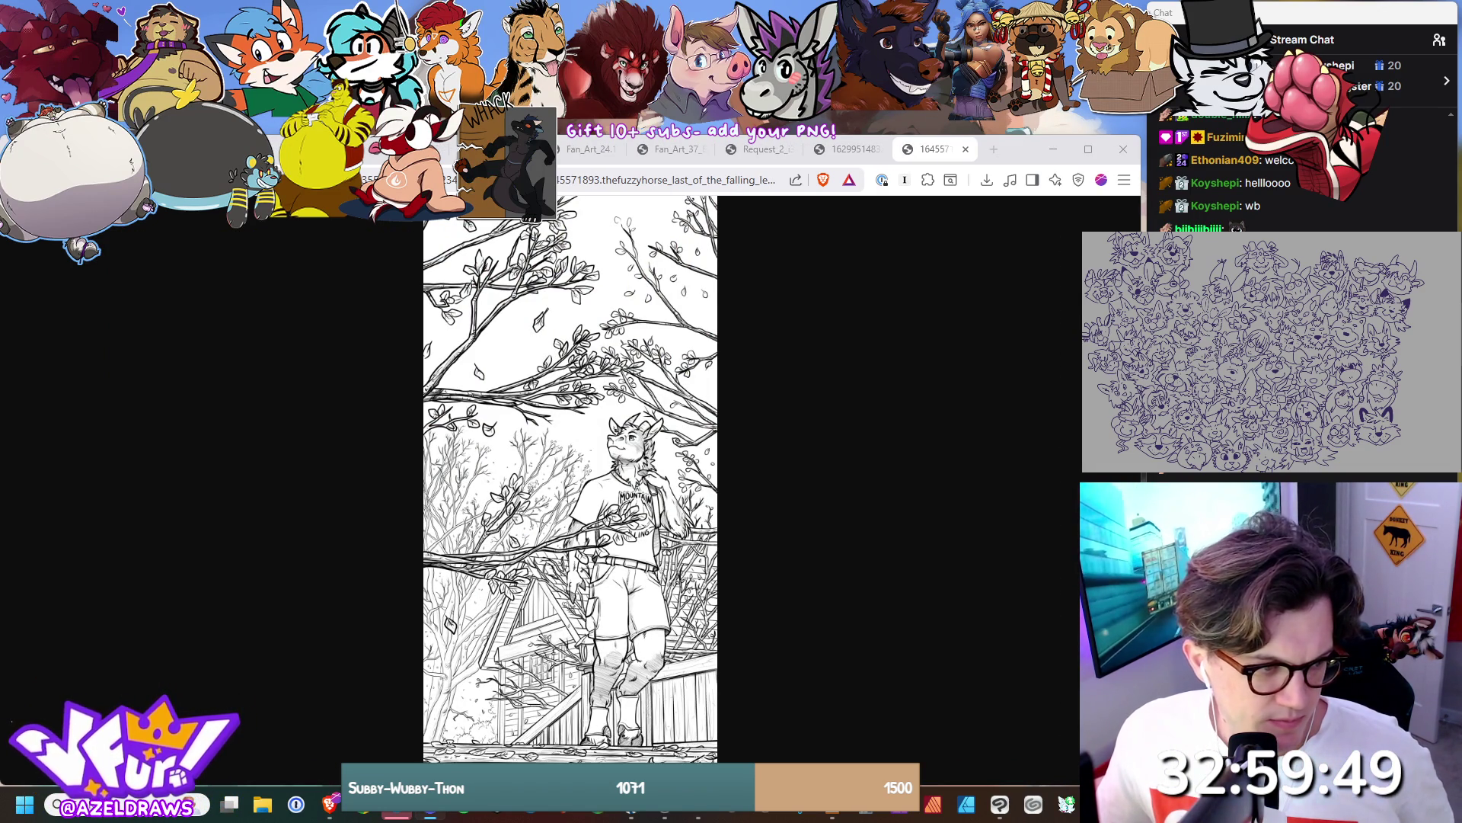
key(ctrl+shift+t)
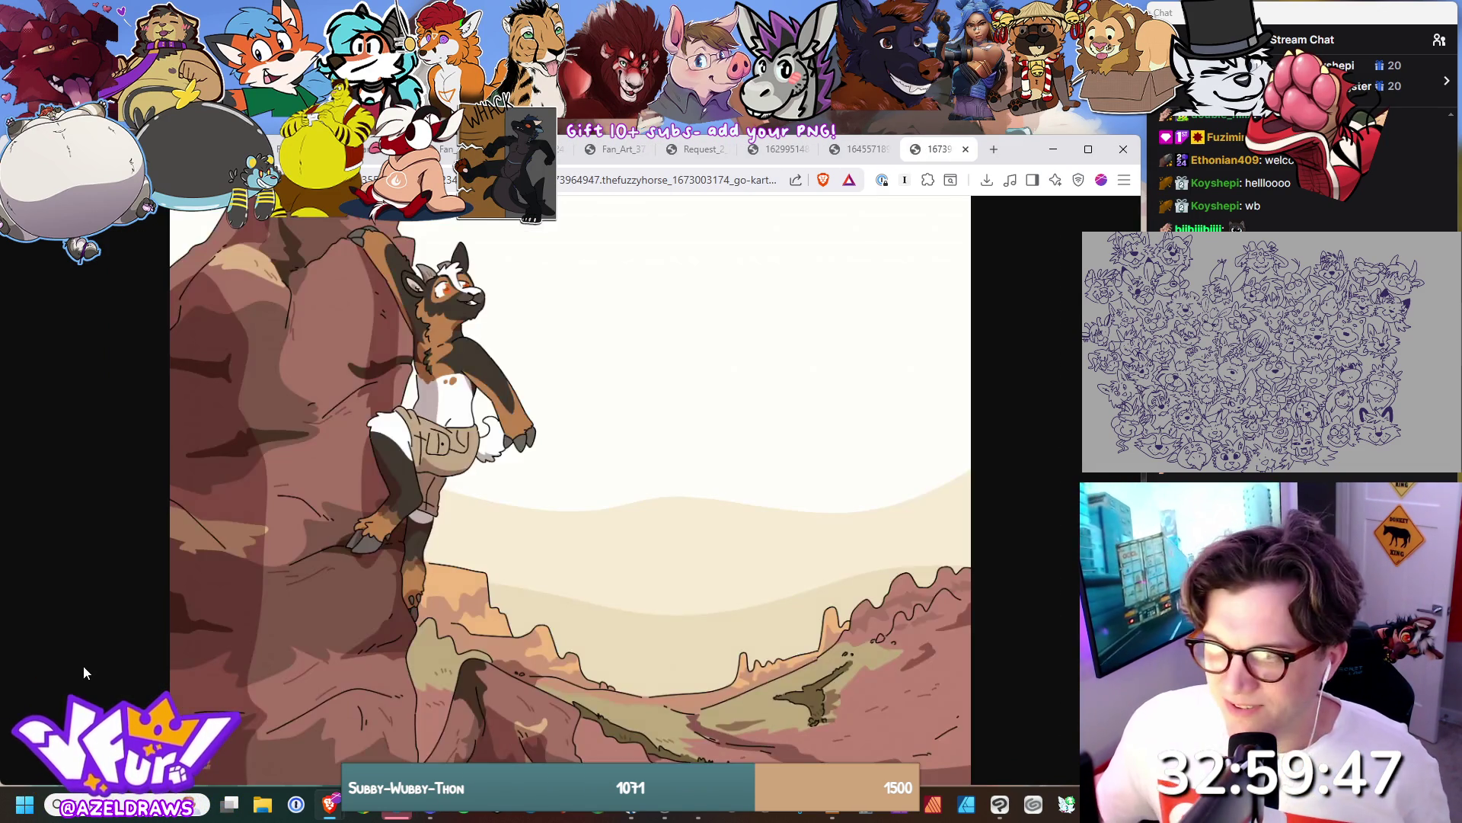
key(alt+Tab)
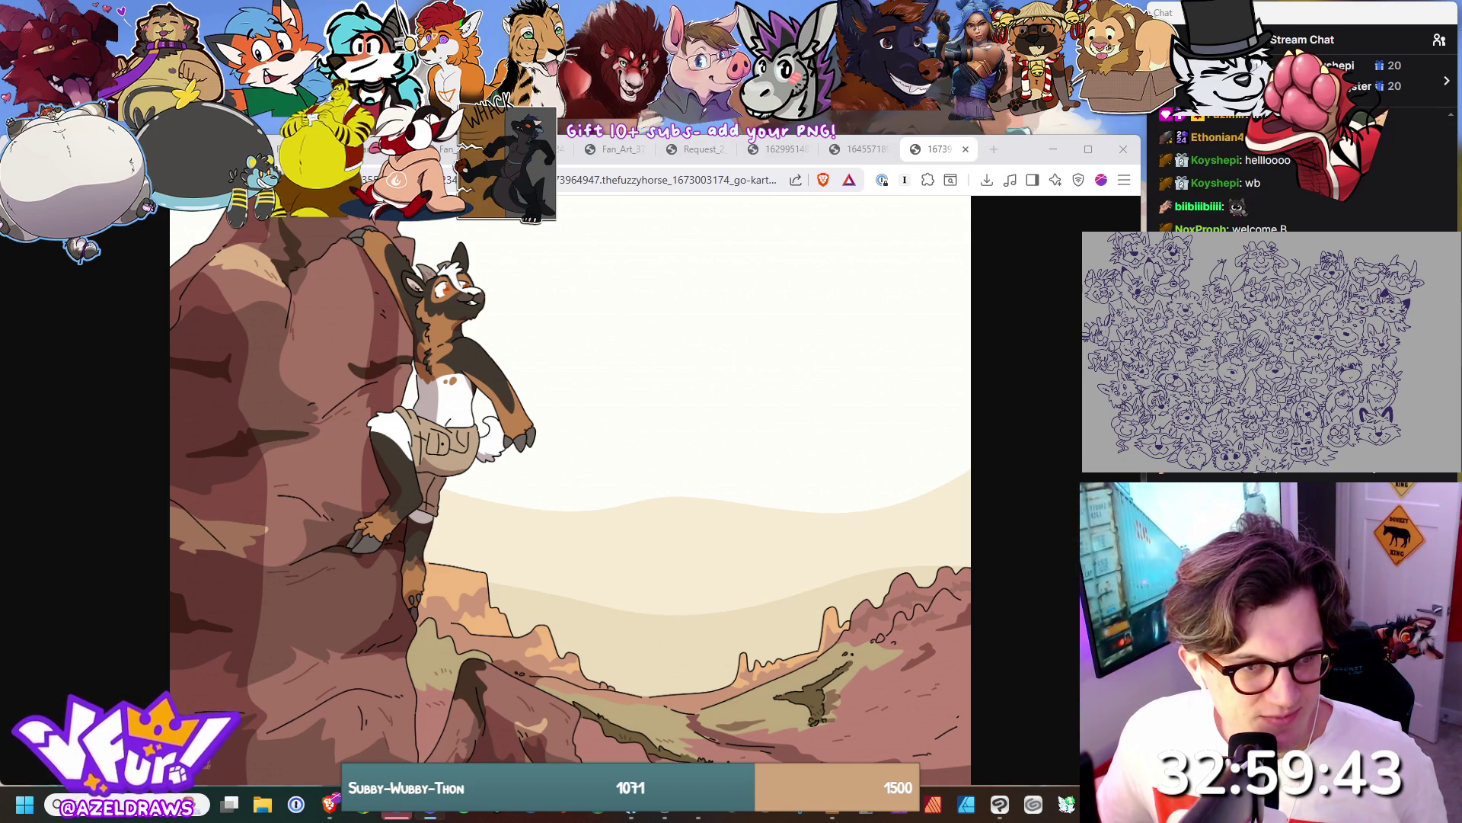
key(ctrl+shift+t)
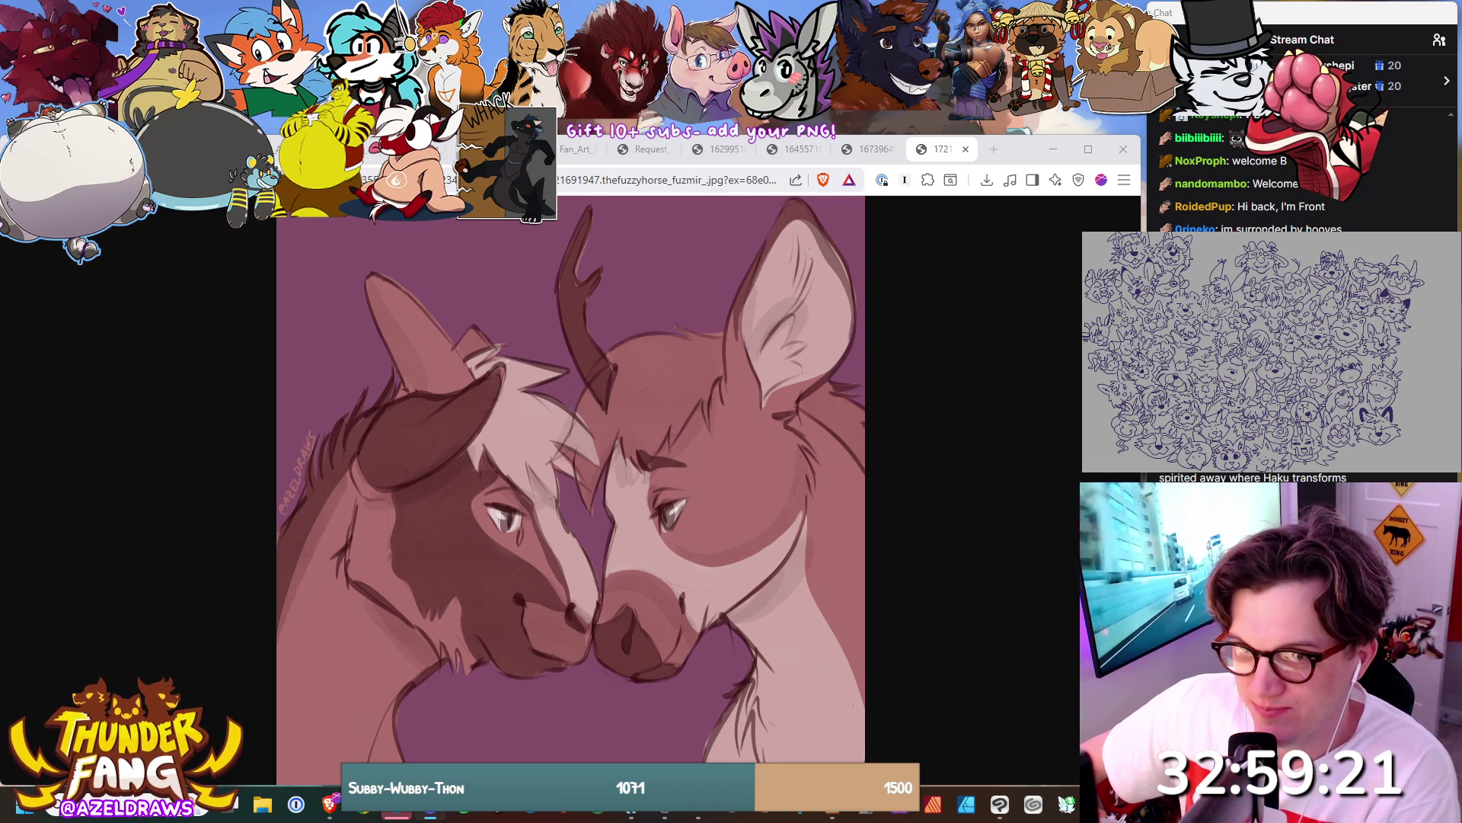
click(570, 151)
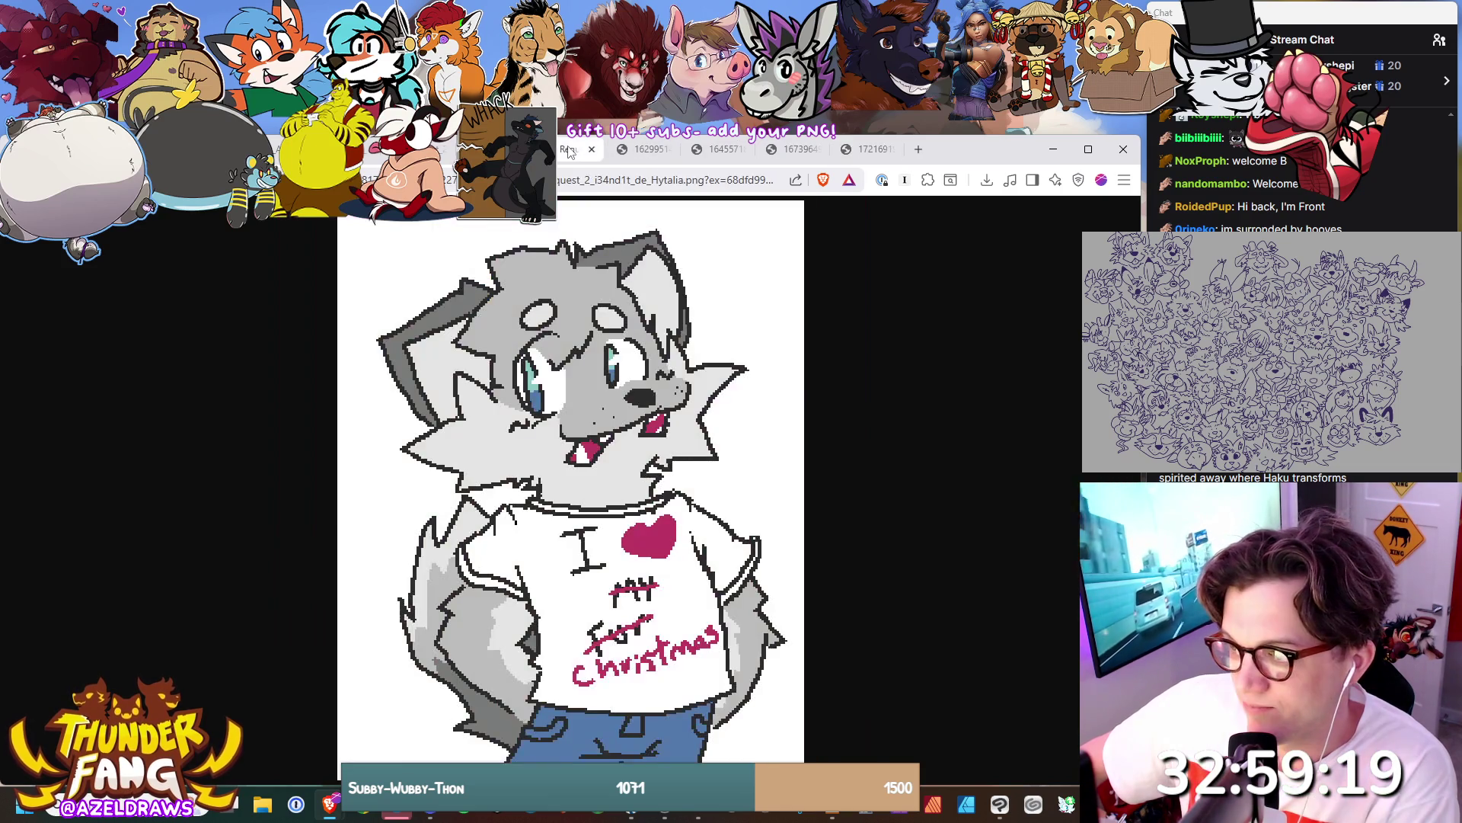
Close the grey wolf request and leftover reference tabs, leaving the Popcorn goat forest line art showing.
middle_click(570, 150)
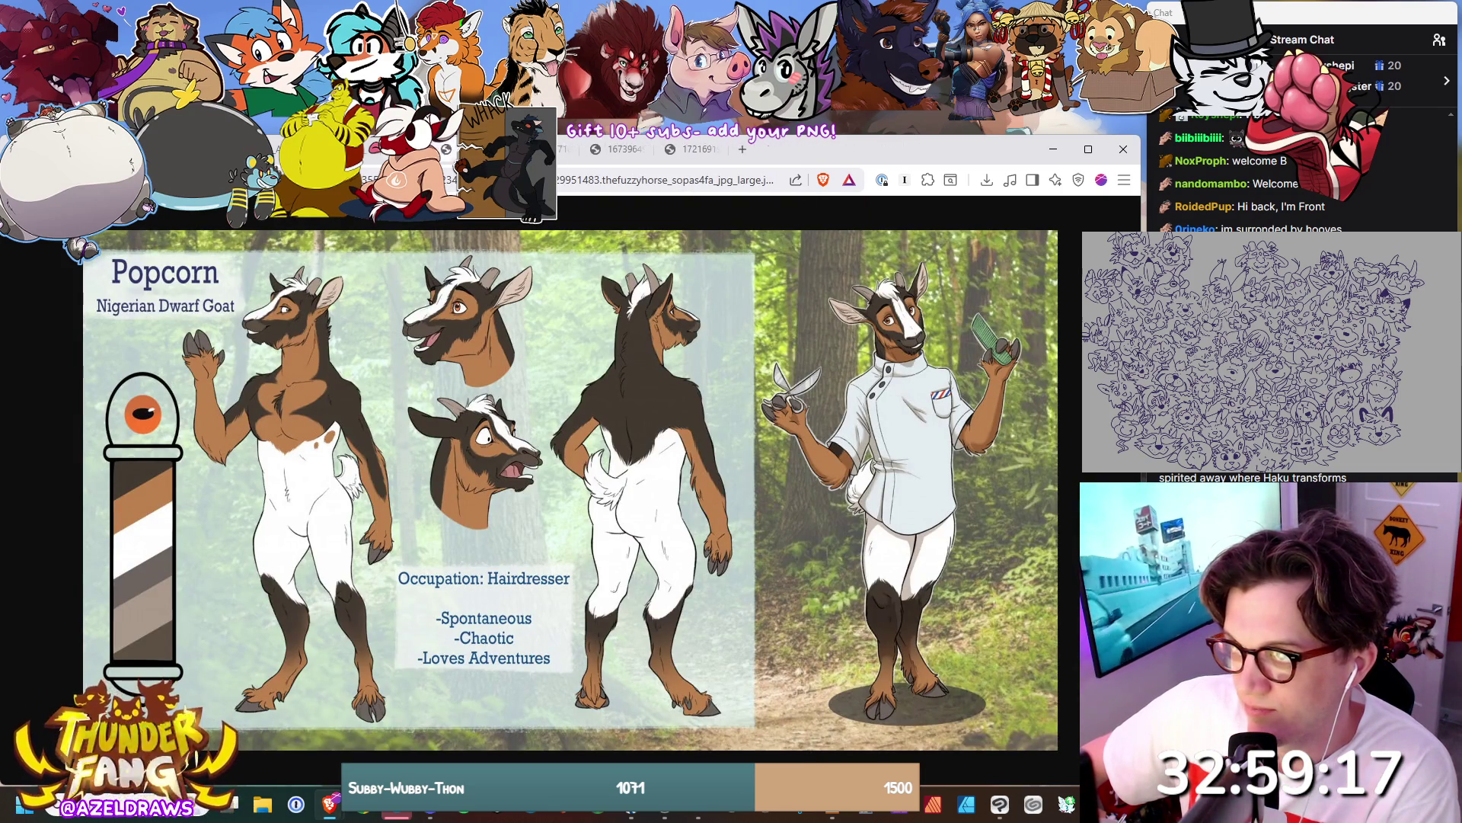
click(441, 148)
click(442, 149)
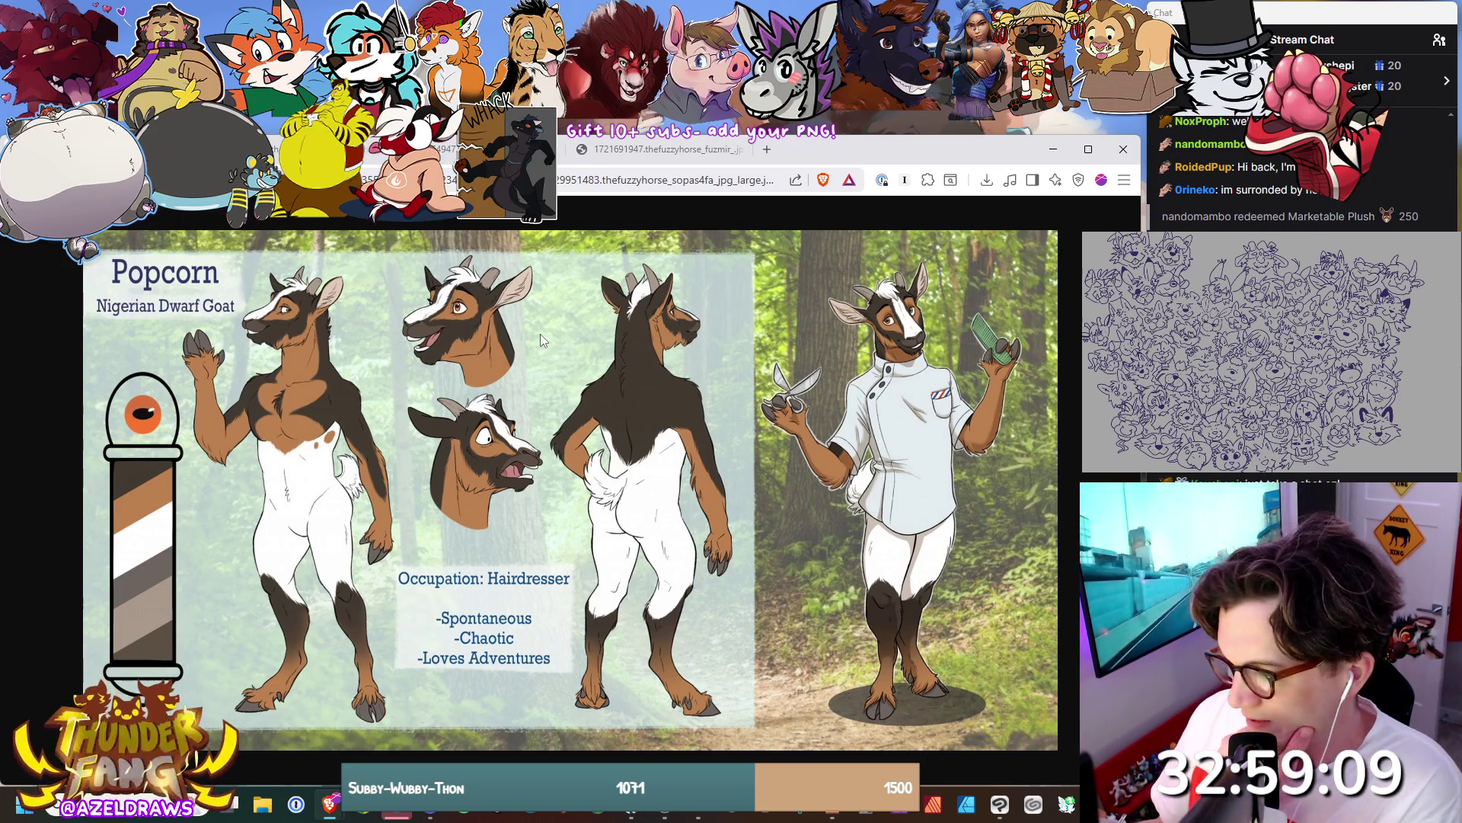
key(alt+Tab)
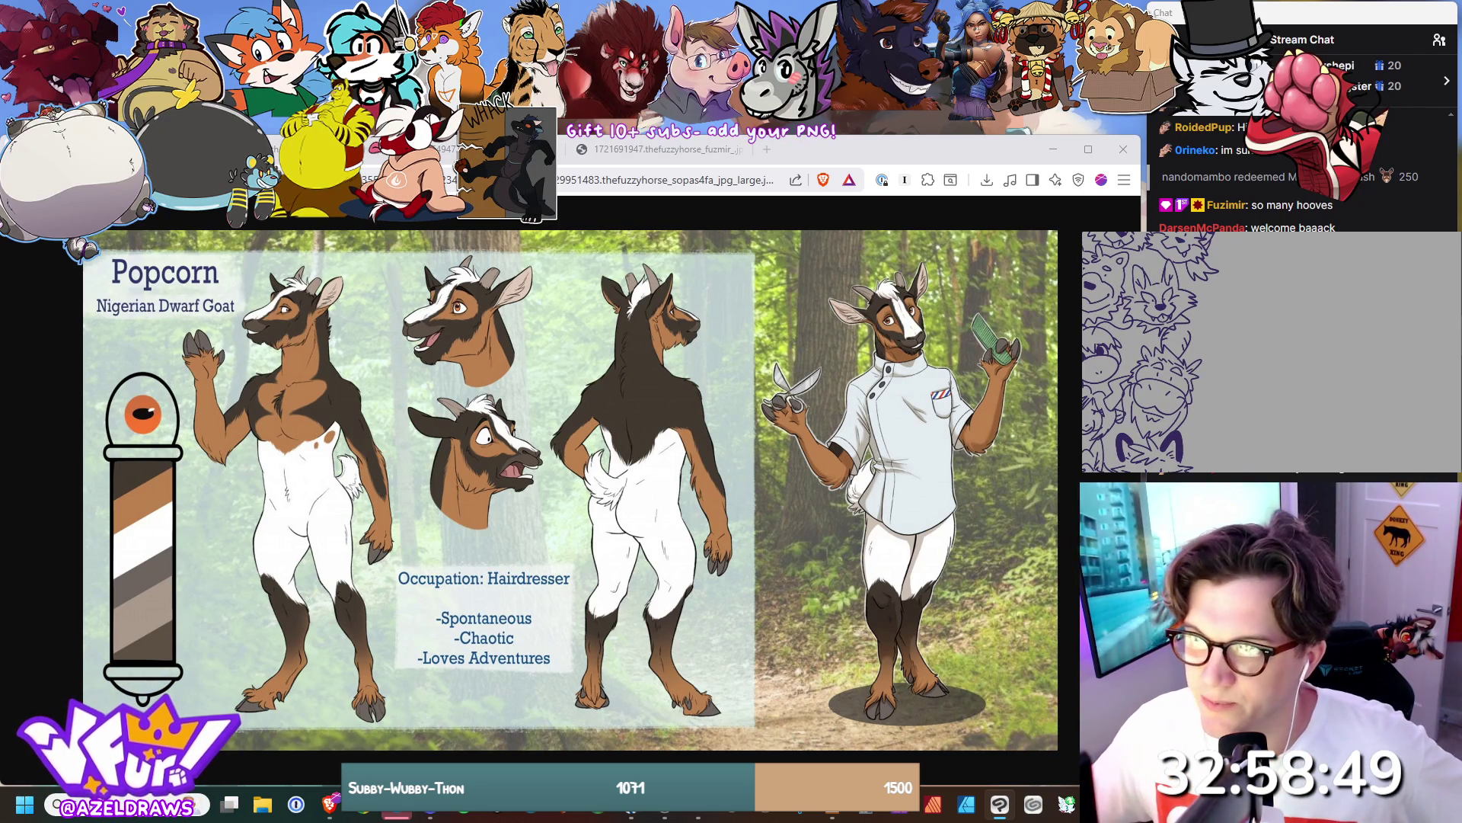
key(ctrl+Tab)
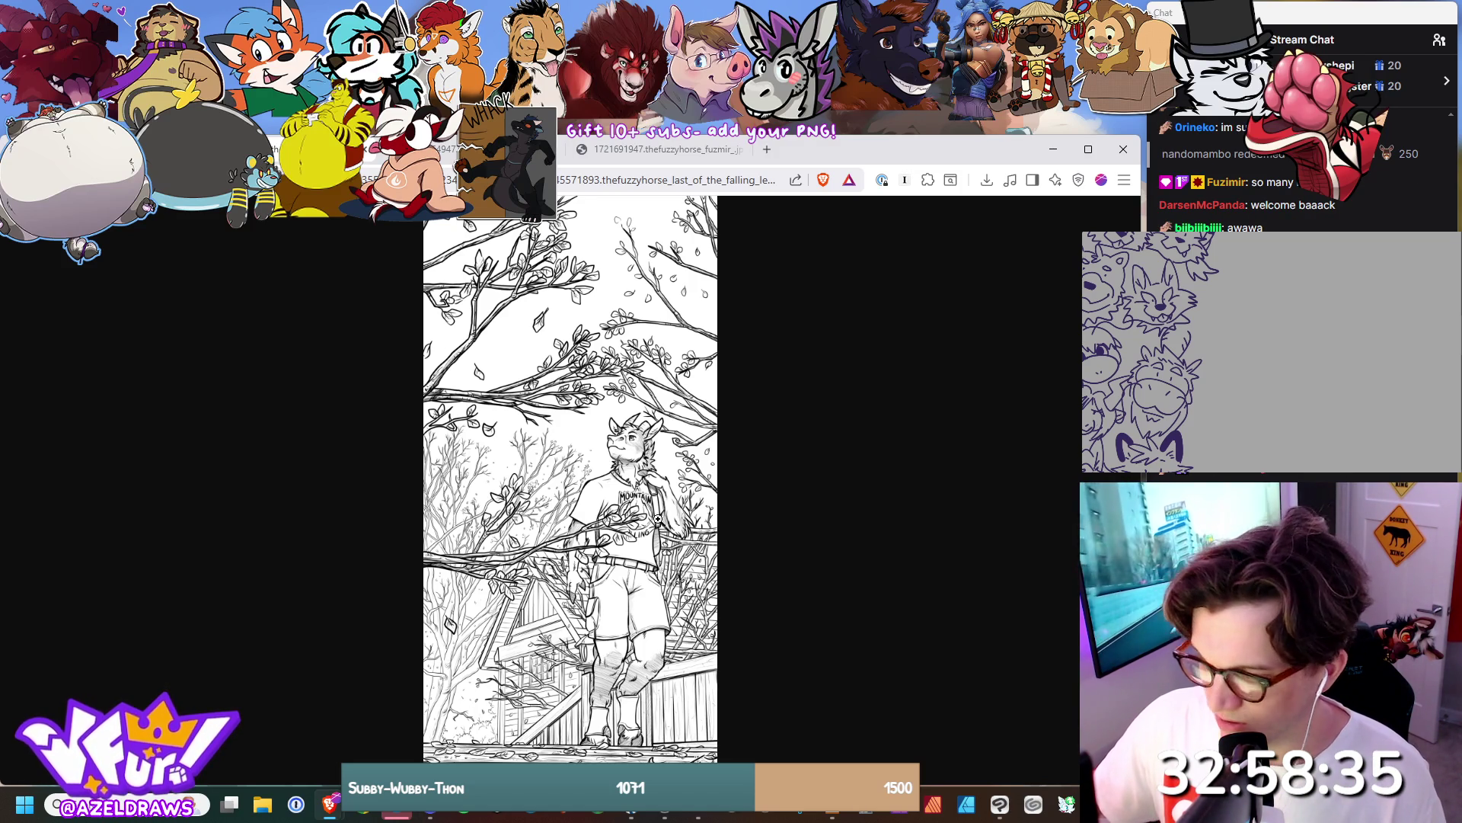
click(446, 150)
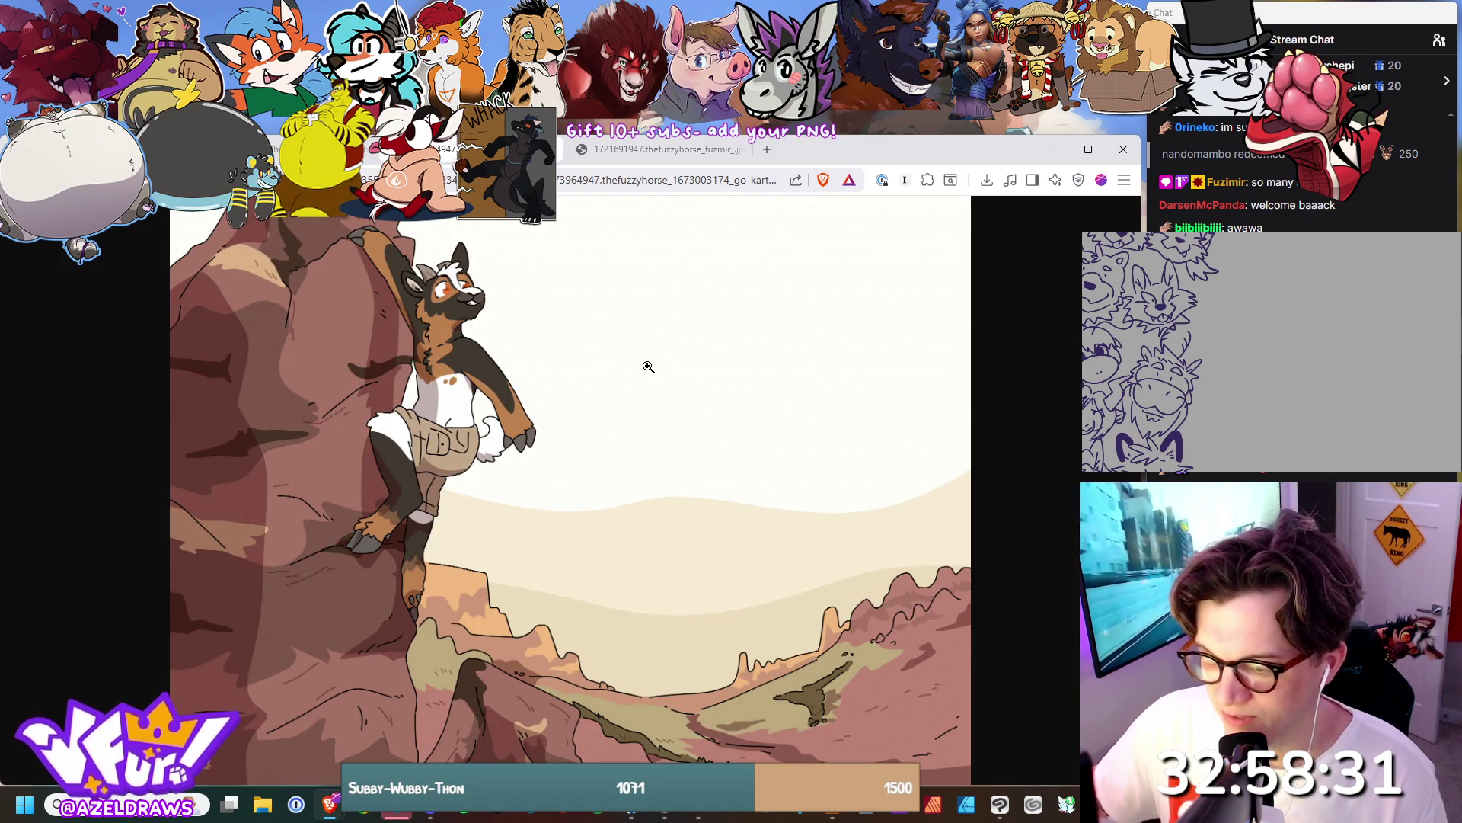
click(656, 148)
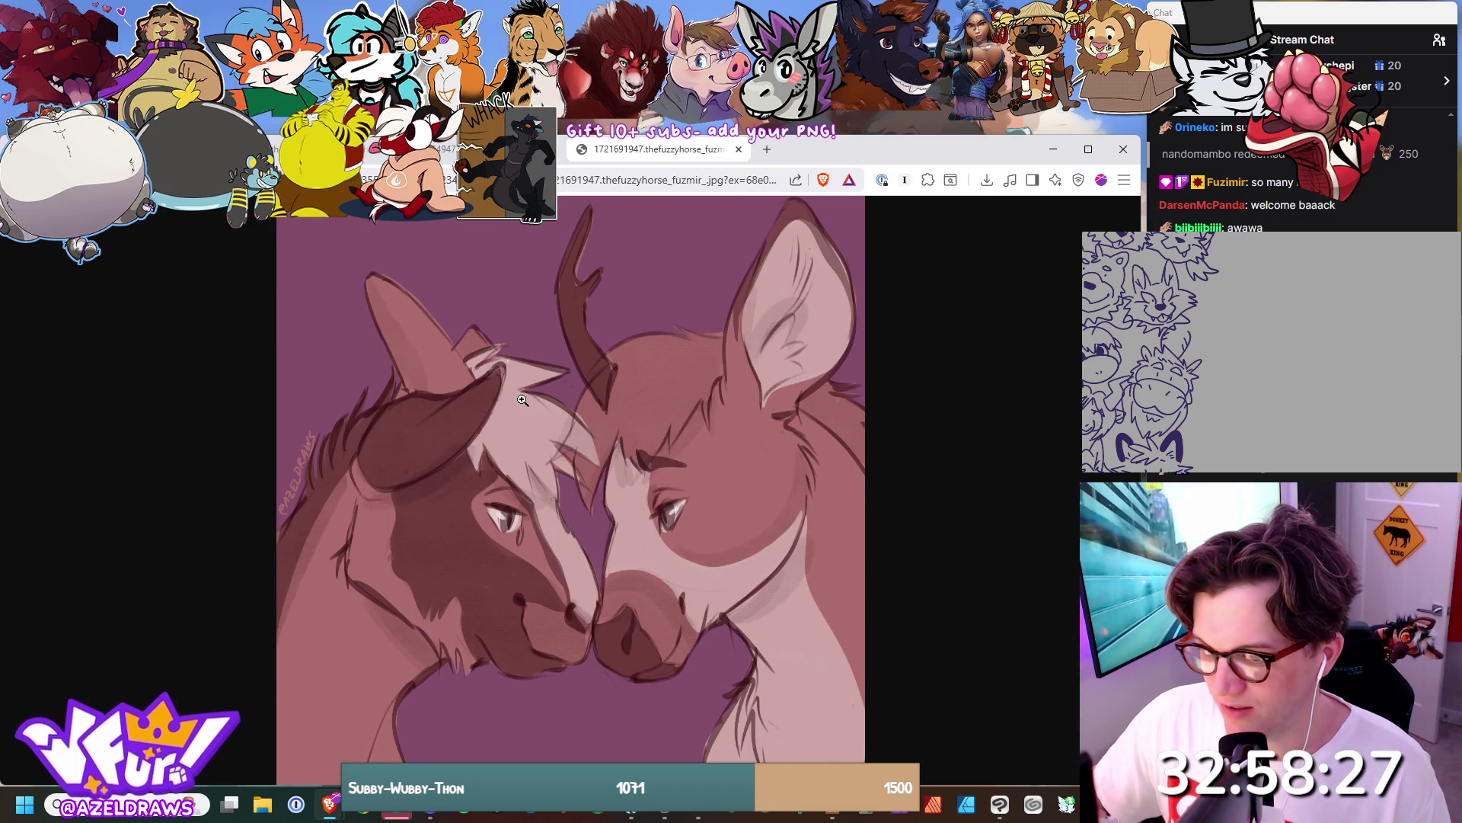
key(ctrl+w)
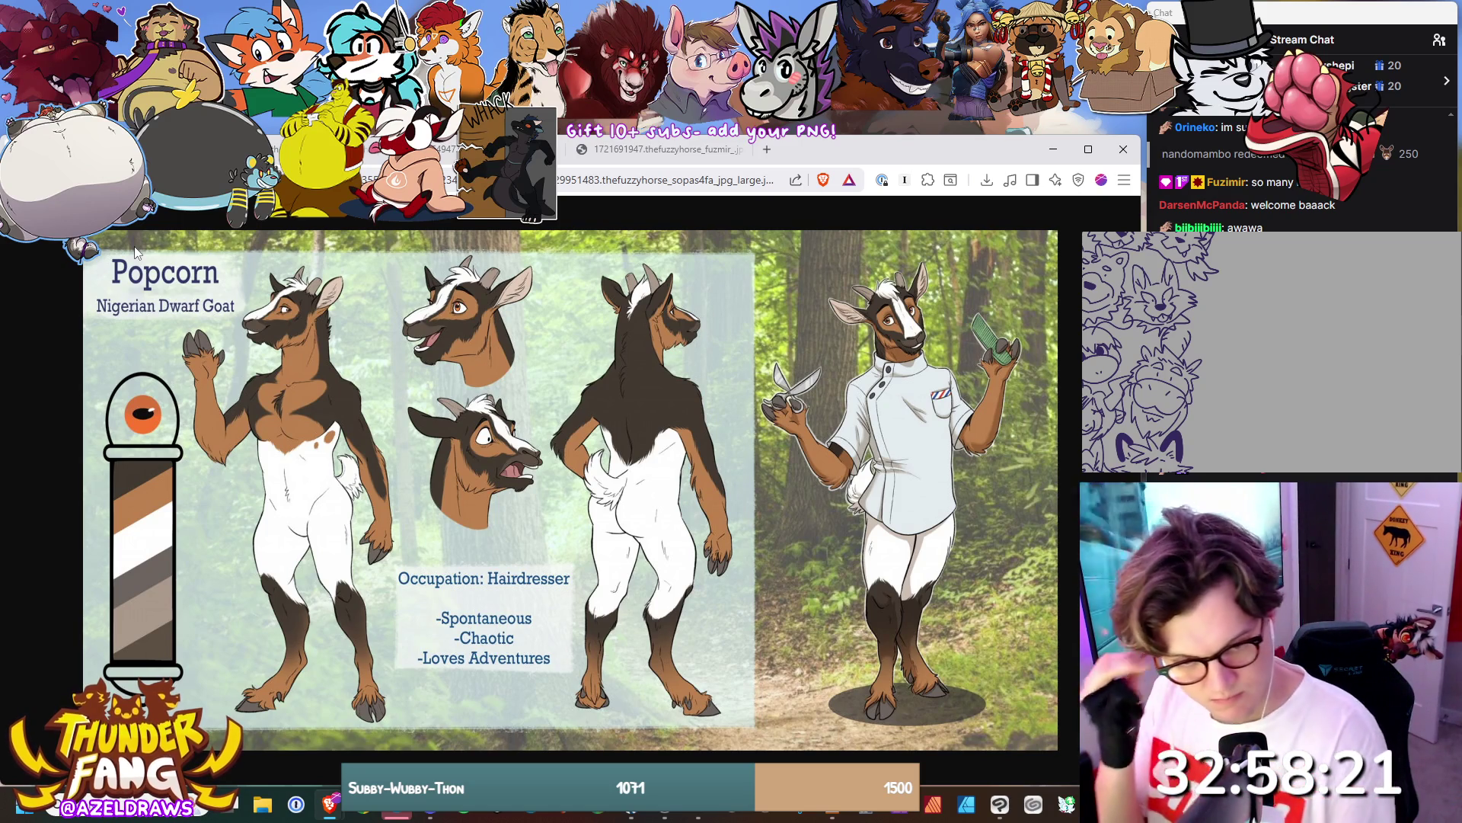
key(alt+Tab)
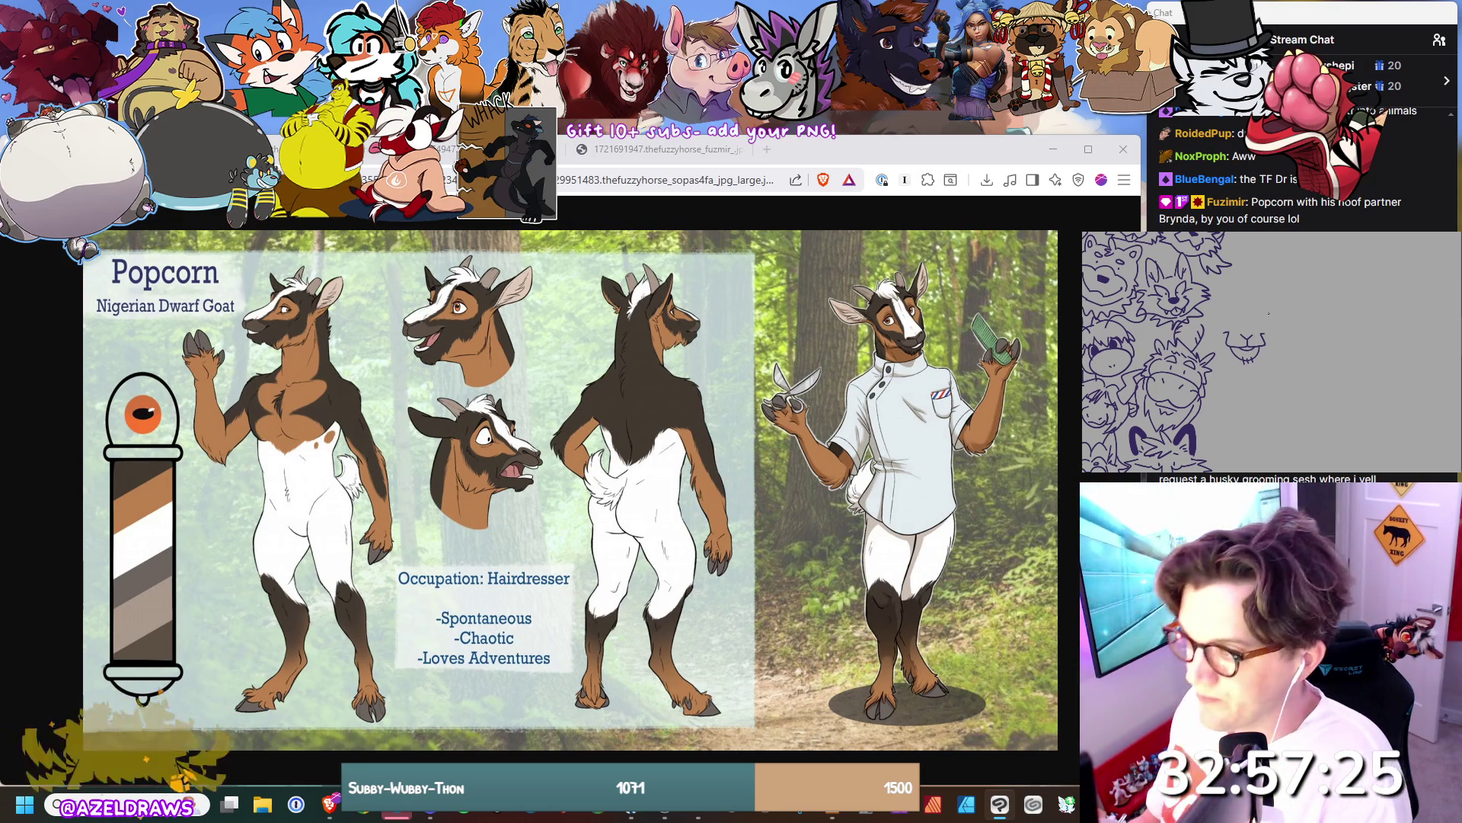
Sketch the first strokes of a new goat head on the doodle sheet.
mouse_move(1220, 322)
mouse_down()
mouse_move(1214, 342)
mouse_move(1273, 347)
mouse_up()
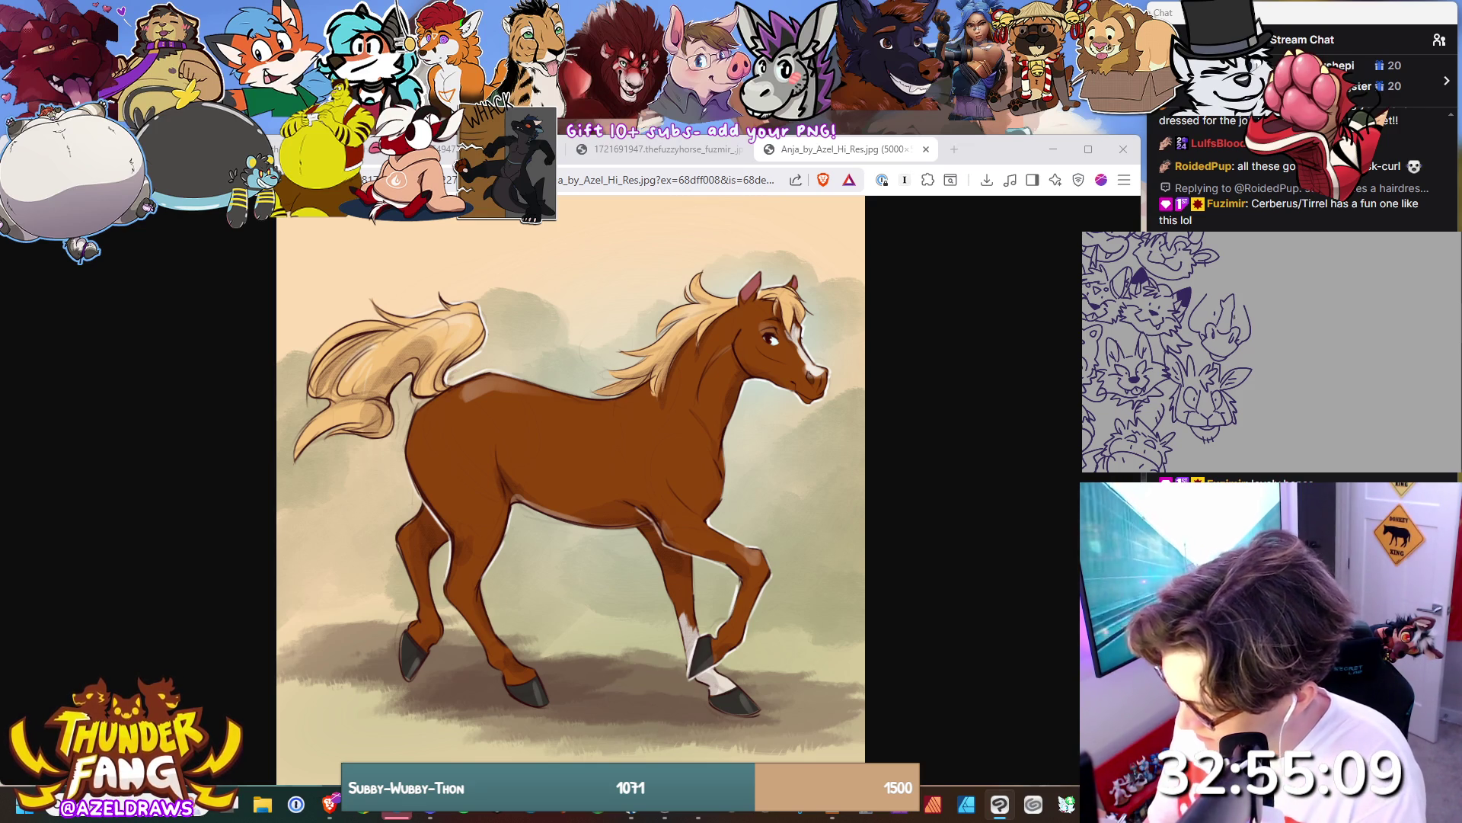
Draw the top of a new horse head on the doodle sheet.
mouse_move(1221, 274)
mouse_down()
mouse_move(1256, 298)
mouse_move(1205, 297)
mouse_move(1254, 301)
mouse_up()
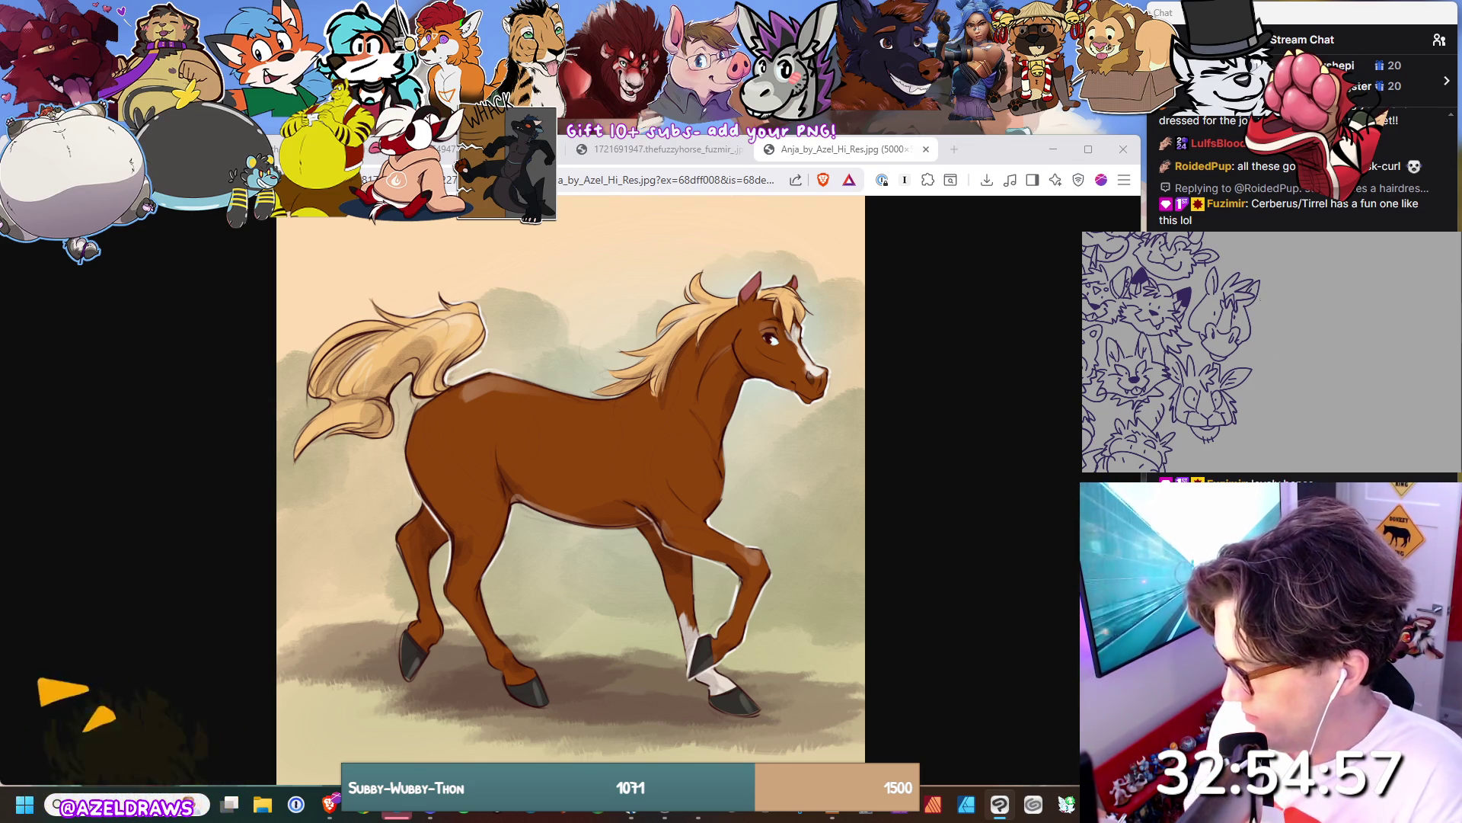
Add more lines and a short detail to the horse head, then close the deer-couple painting.
mouse_move(1258, 311)
mouse_down()
mouse_move(1278, 320)
mouse_move(1224, 367)
mouse_up()
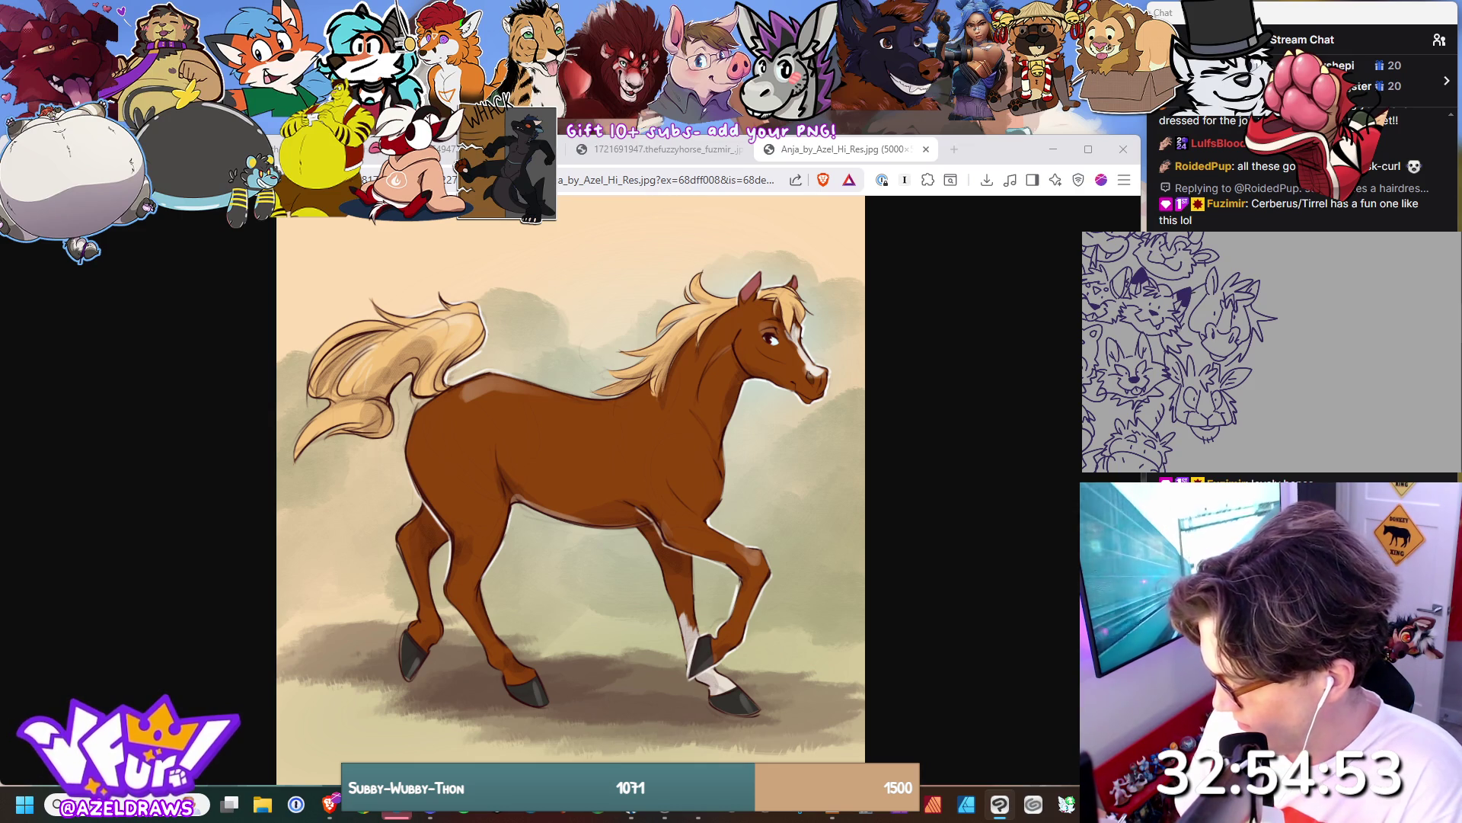
drag(1198, 339, 1209, 358)
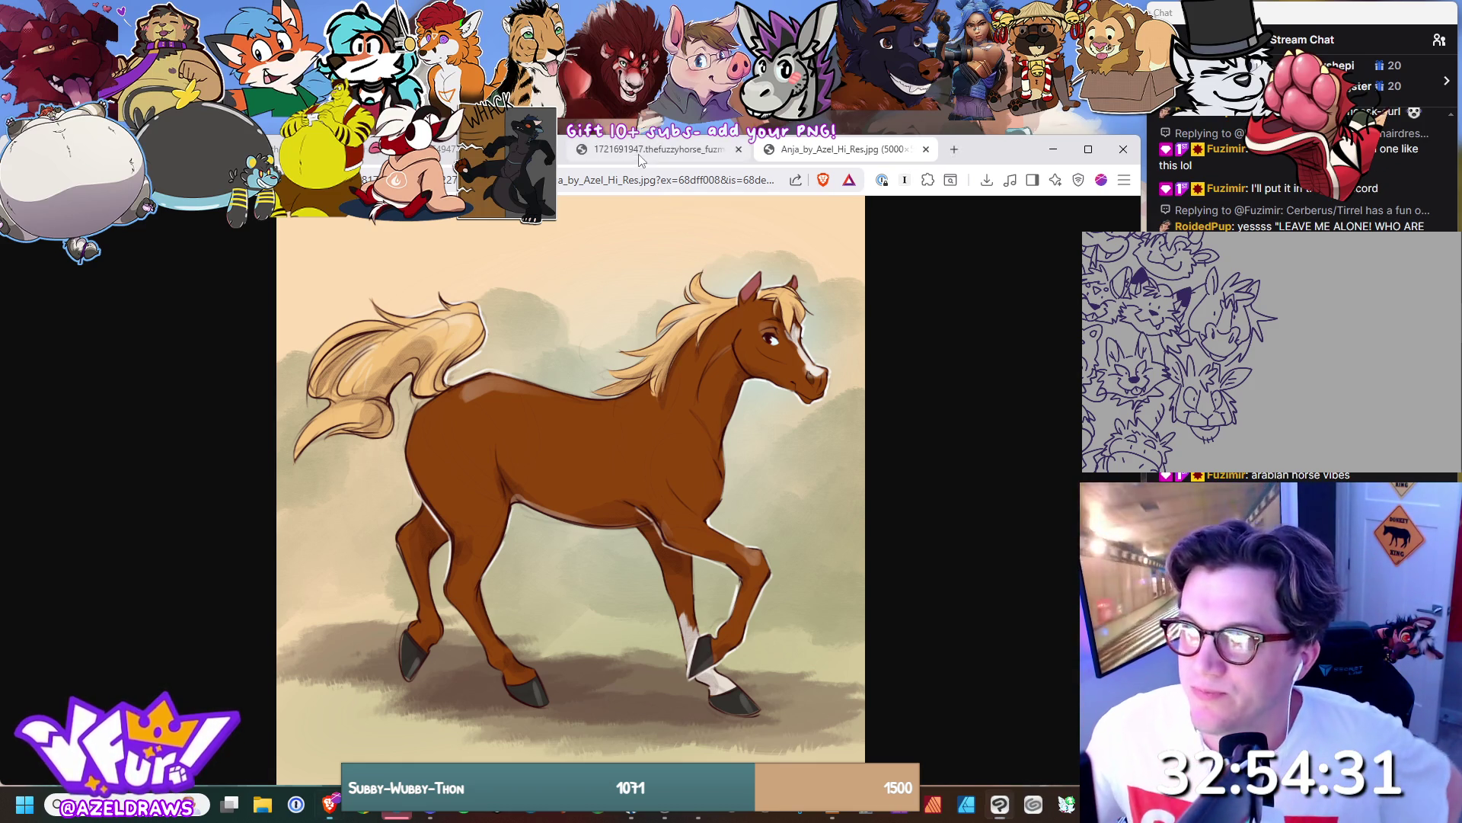
click(740, 150)
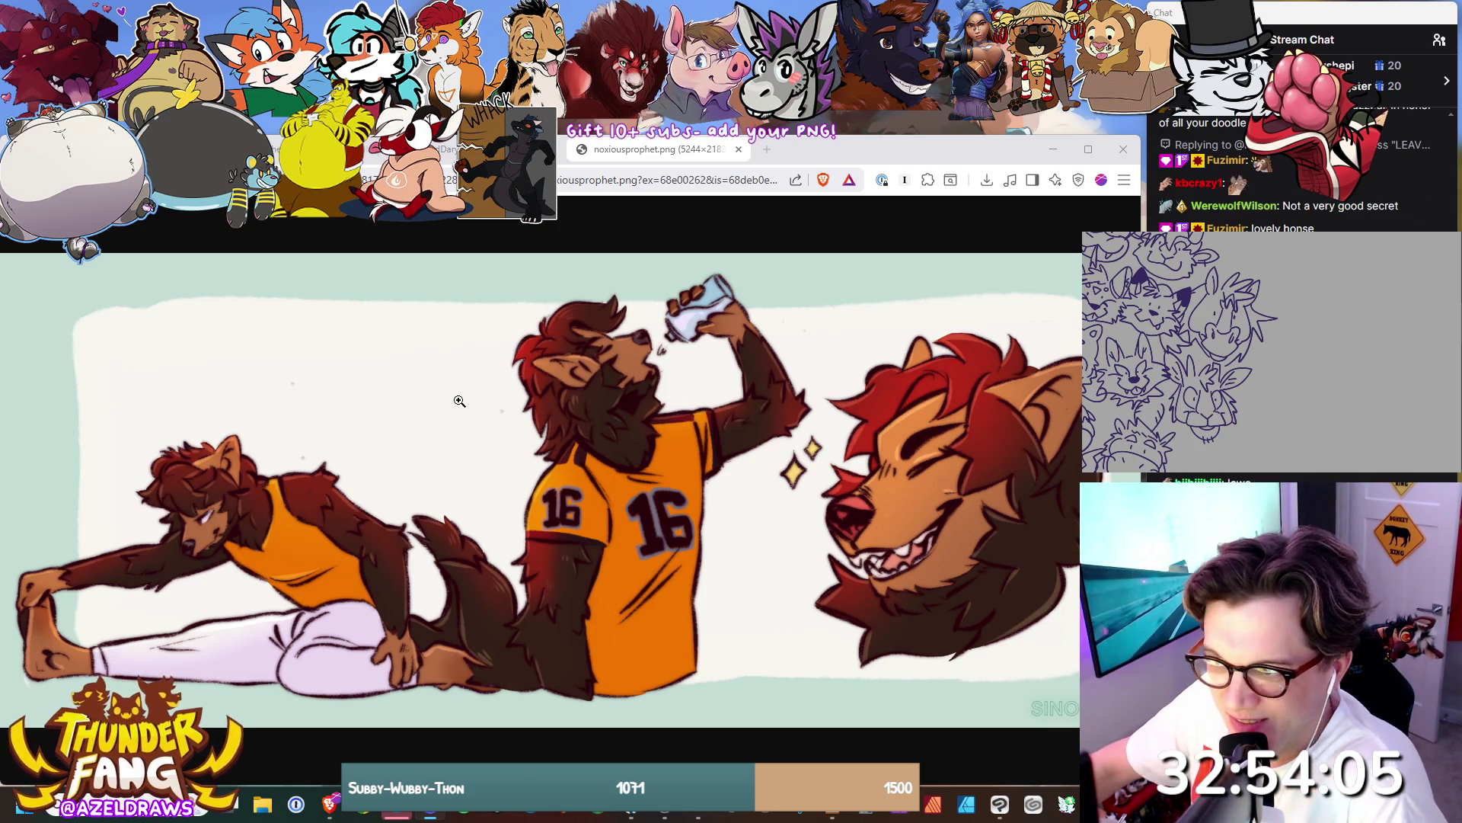
Paste a link to load the next werewolf artwork, then go back to the reference sheet.
key(ctrl+l)
key(ctrl+v)
key(Return)
key(alt+Left)
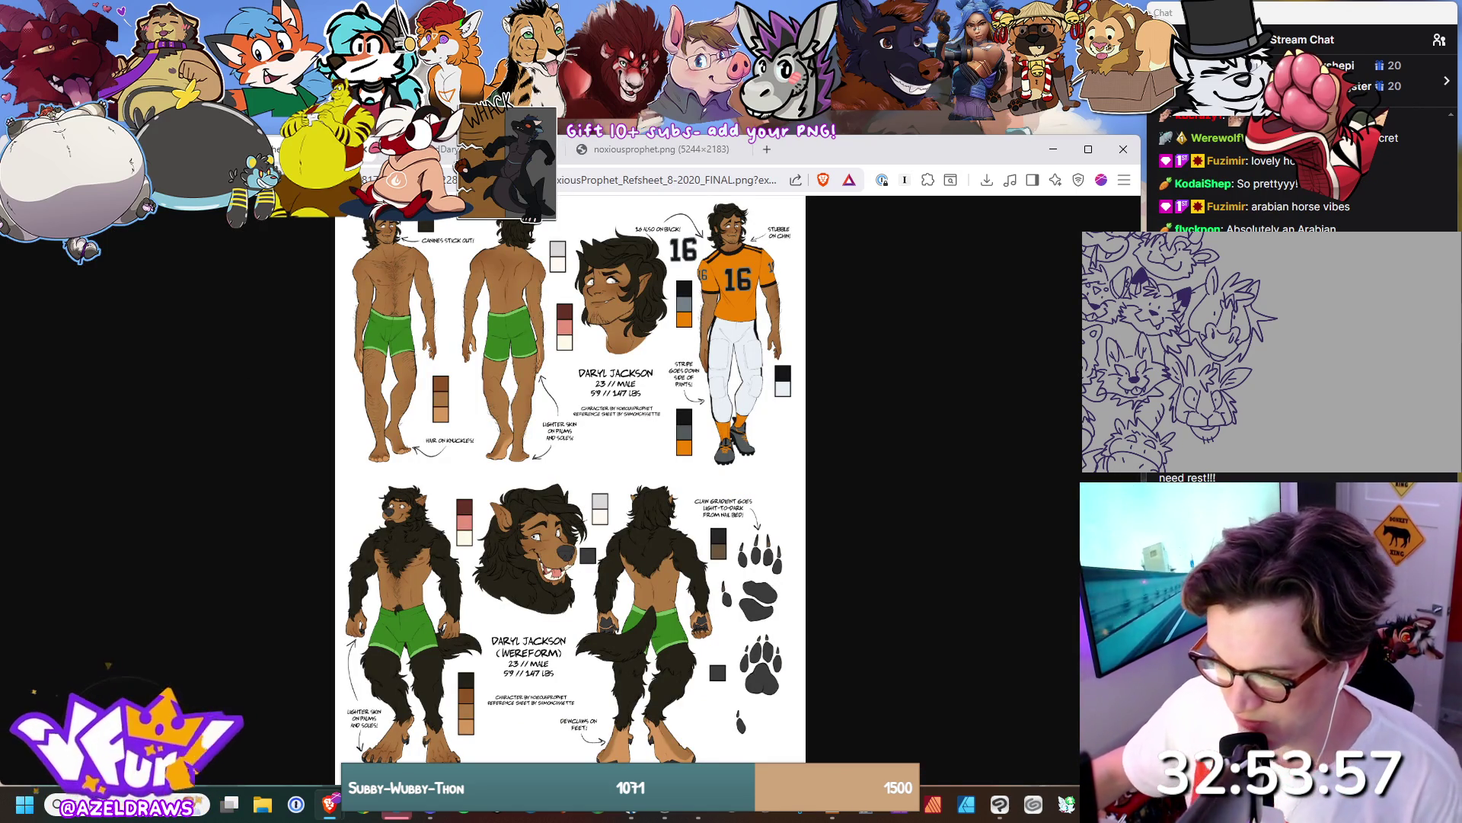
Zoom out to see the whole doodle sheet and bring up the werewolf football illustration.
key(alt+Tab)
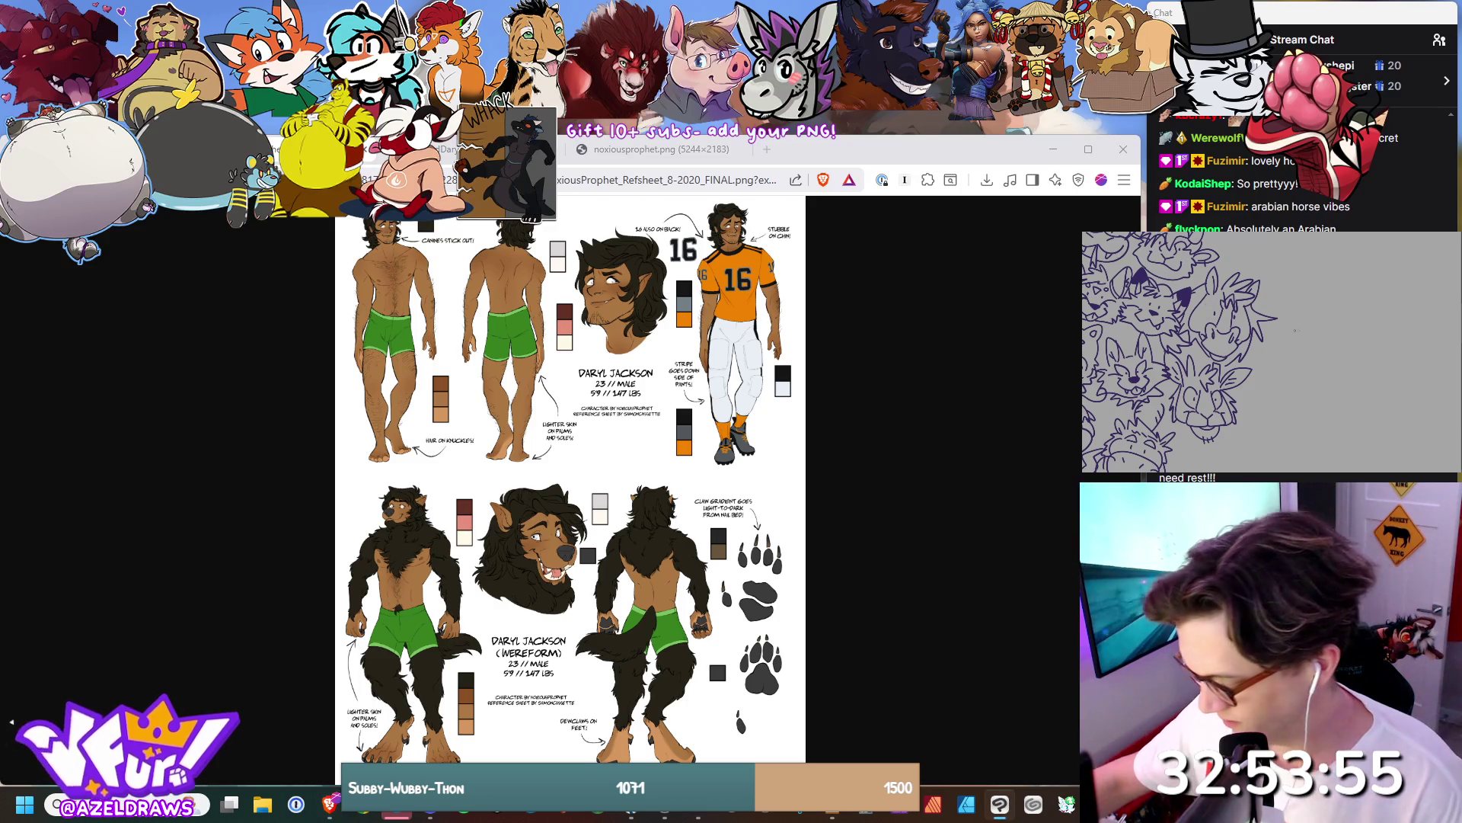
key(ctrl+0)
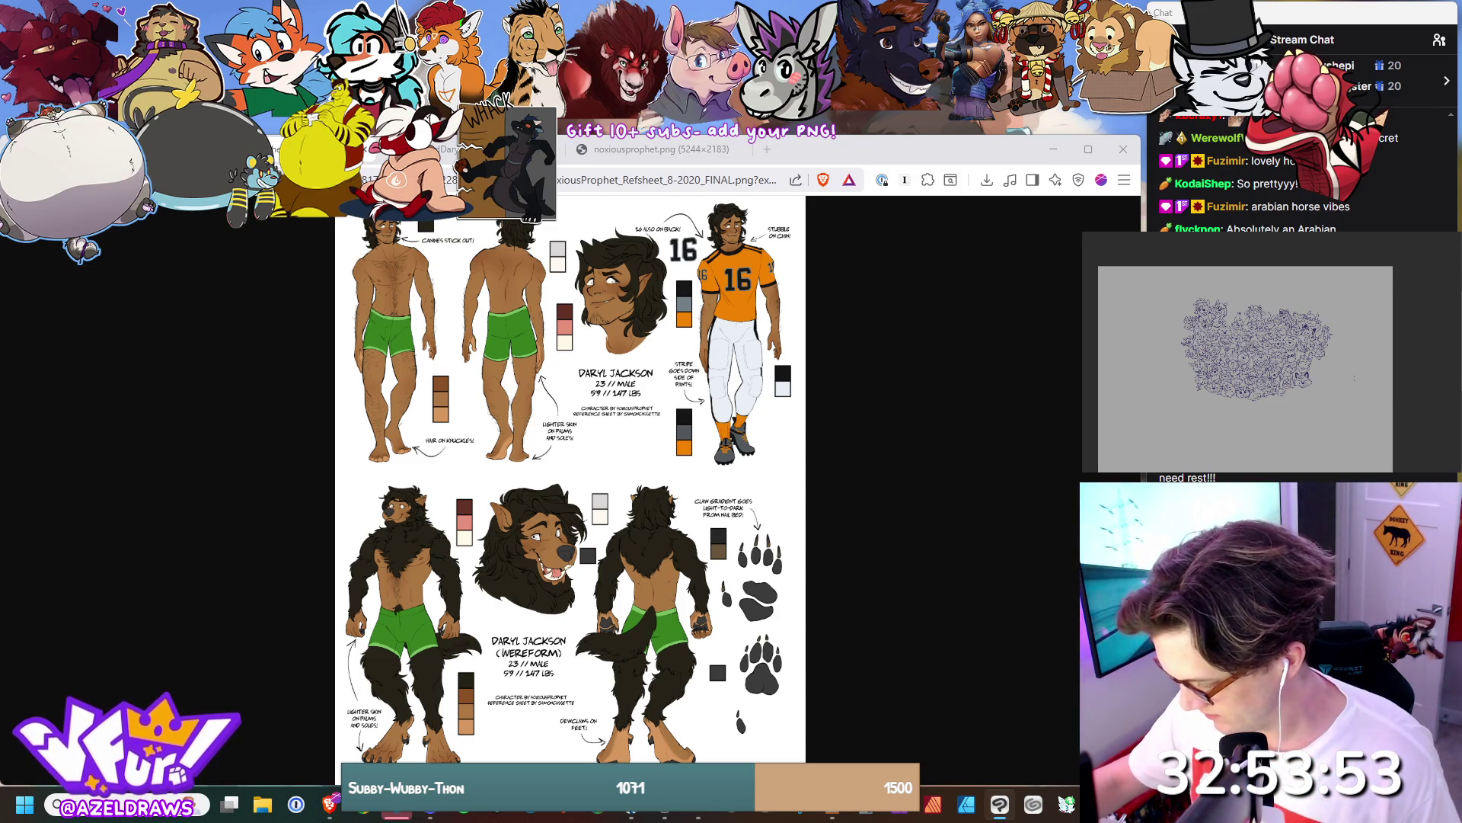
scroll(1257, 366, up, 3)
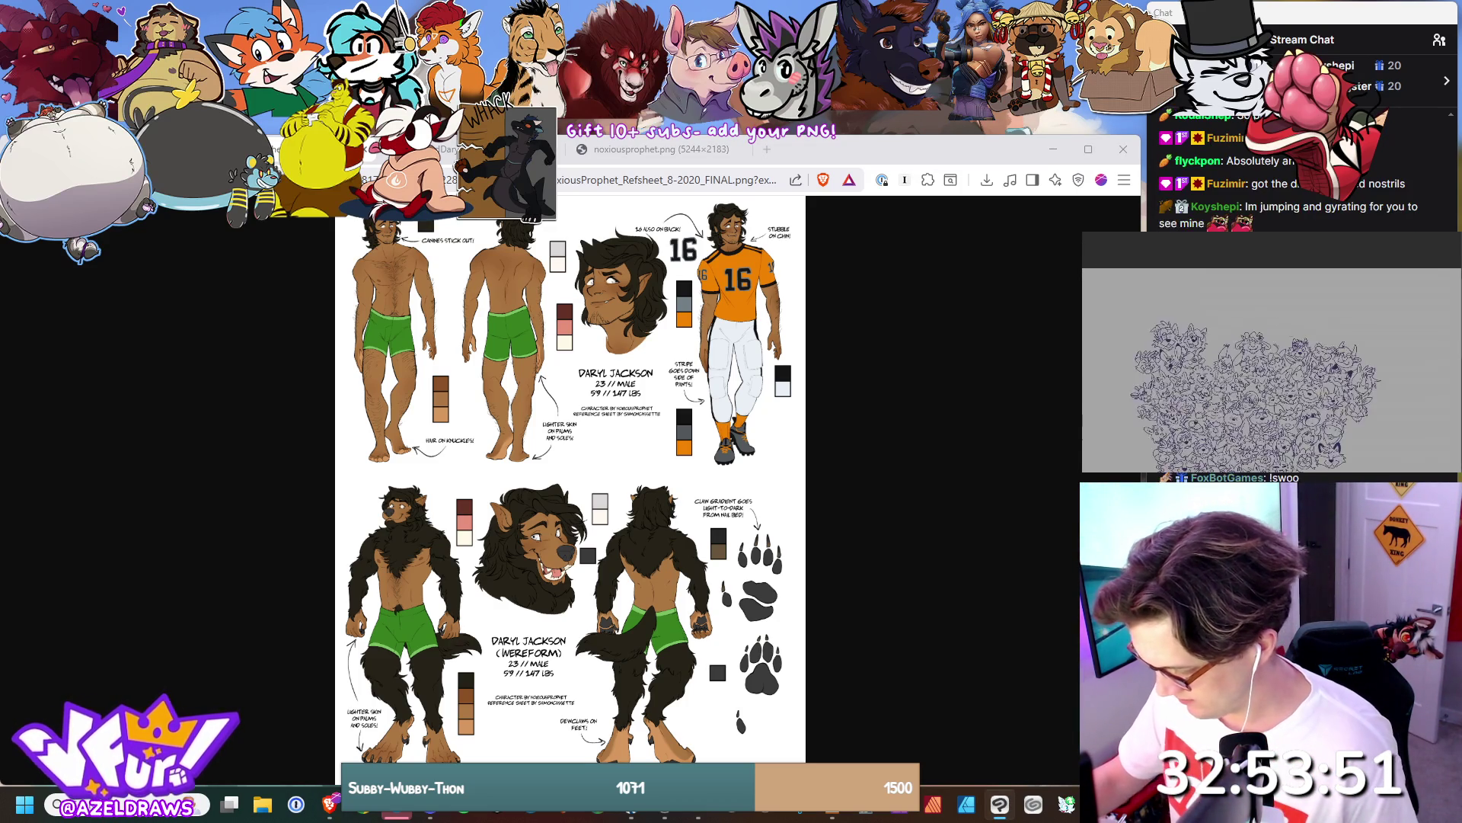
scroll(1272, 358, up, 3)
scroll(1278, 321, up, 2)
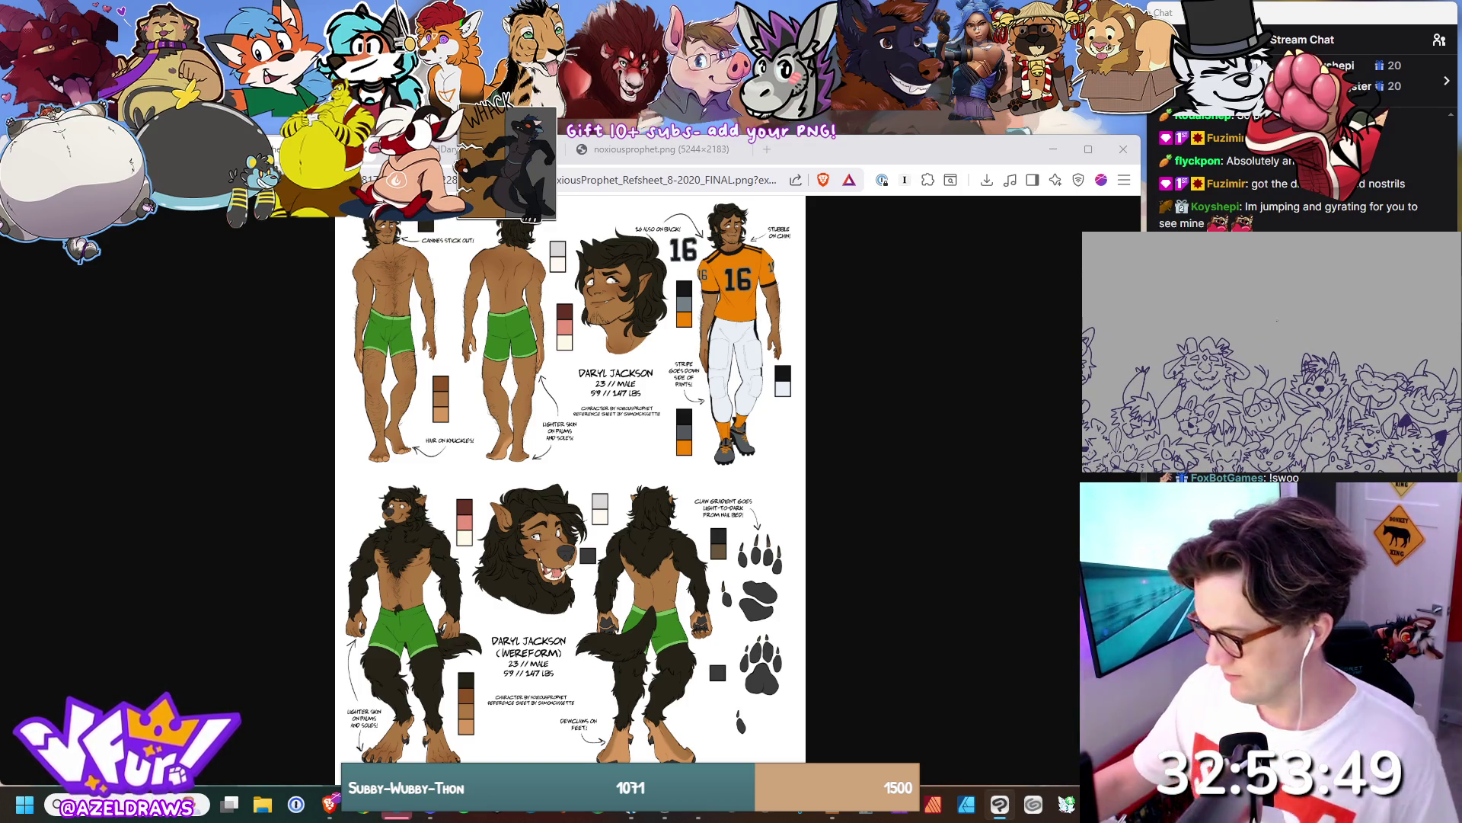
scroll(1277, 329, up, 2)
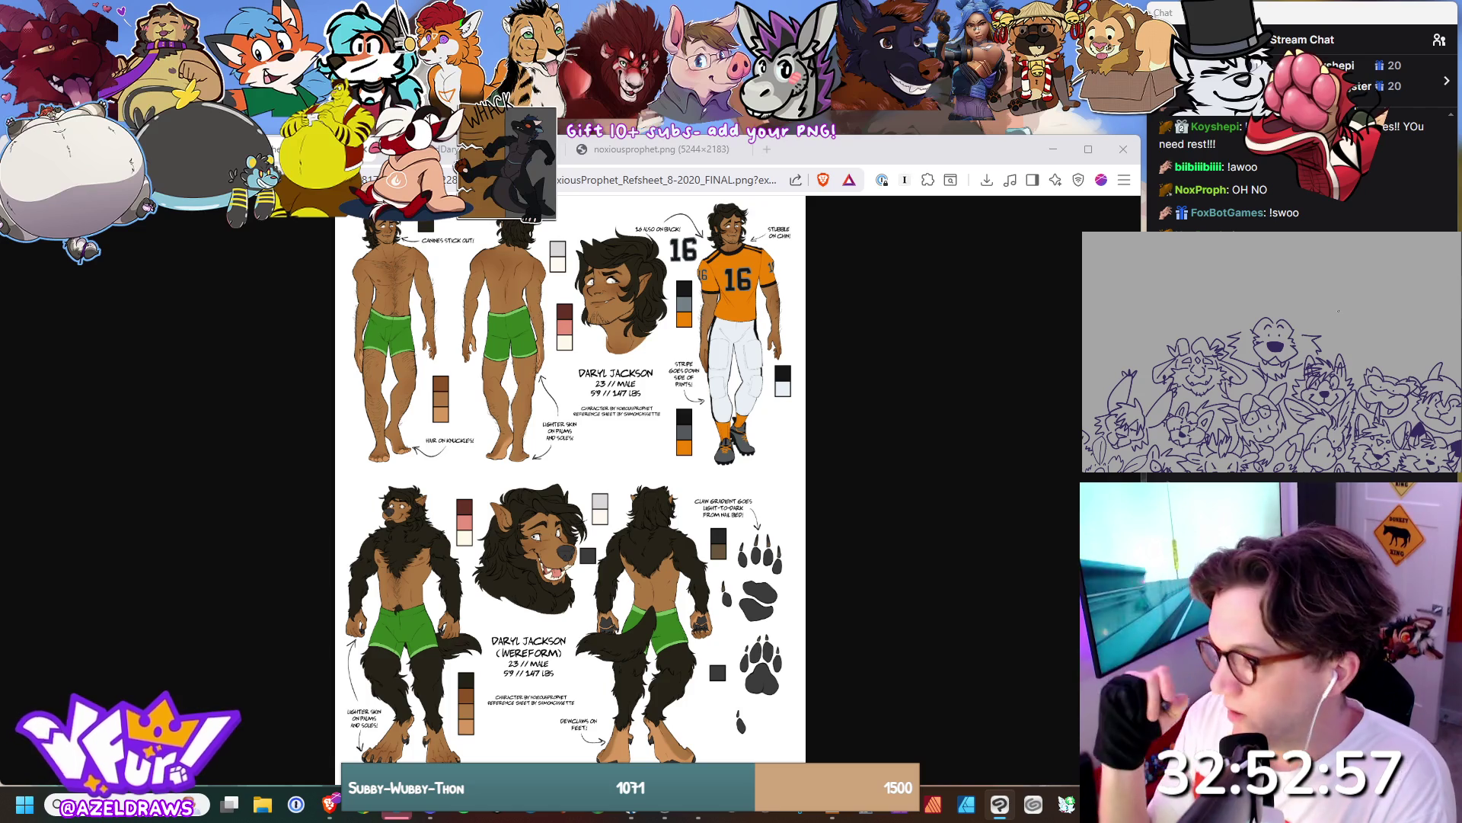
click(446, 149)
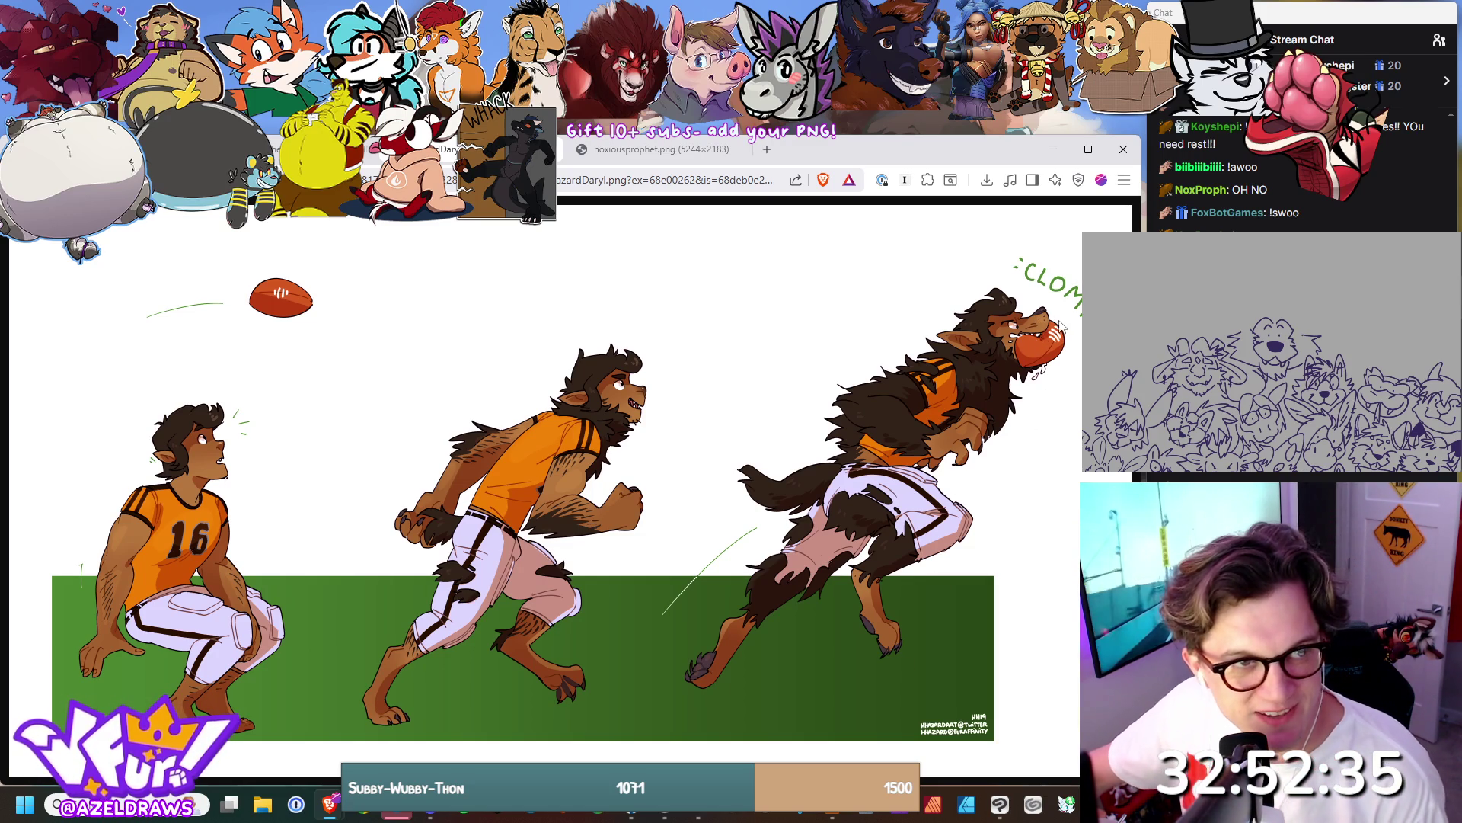
Zoom in on the wolf catching the football, then reset the image to normal size.
scroll(1064, 324, up, 2)
scroll(716, 680, up, 1)
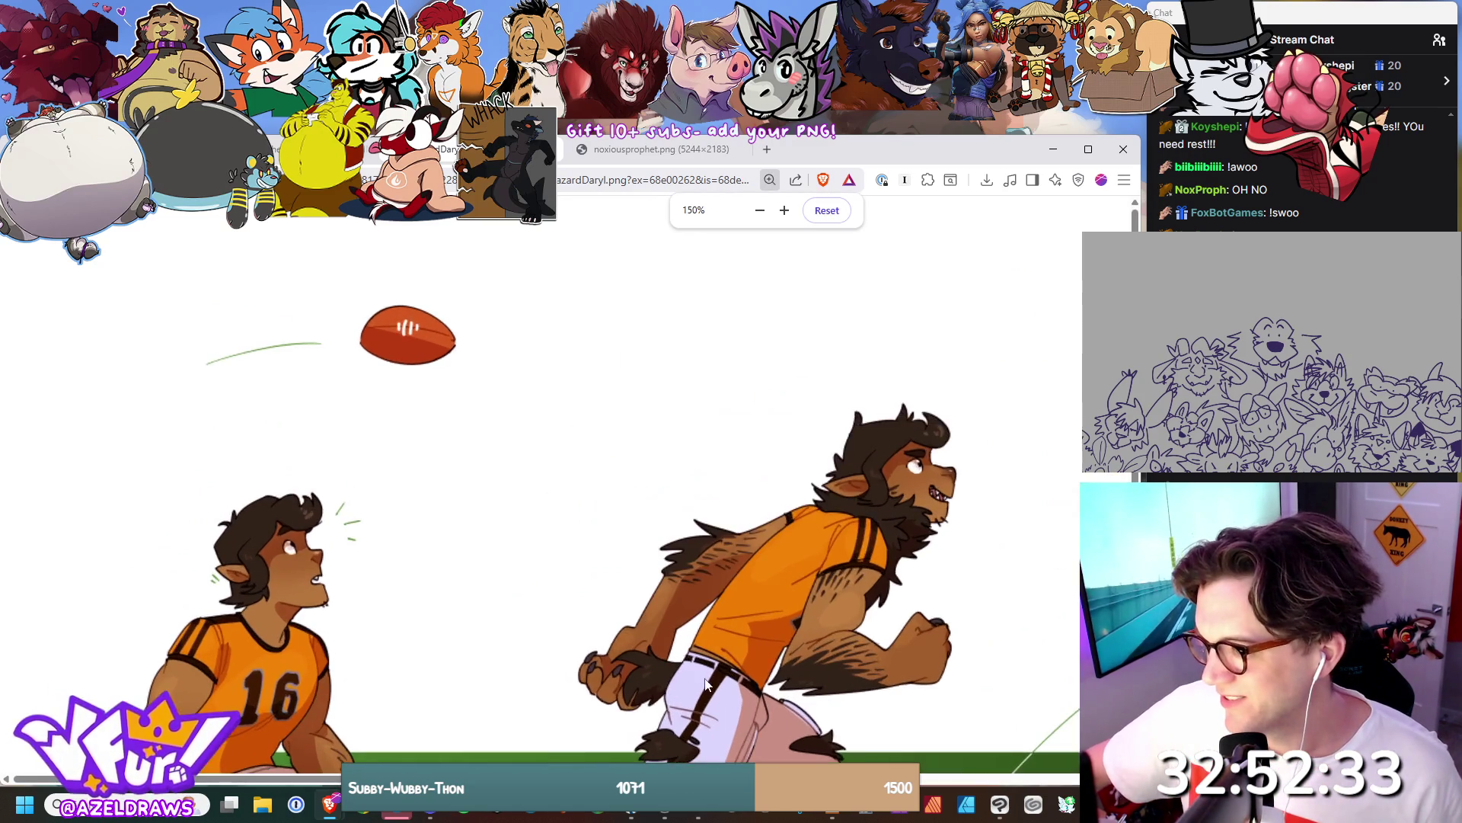
scroll(779, 543, up, 1)
scroll(1069, 769, right, 5)
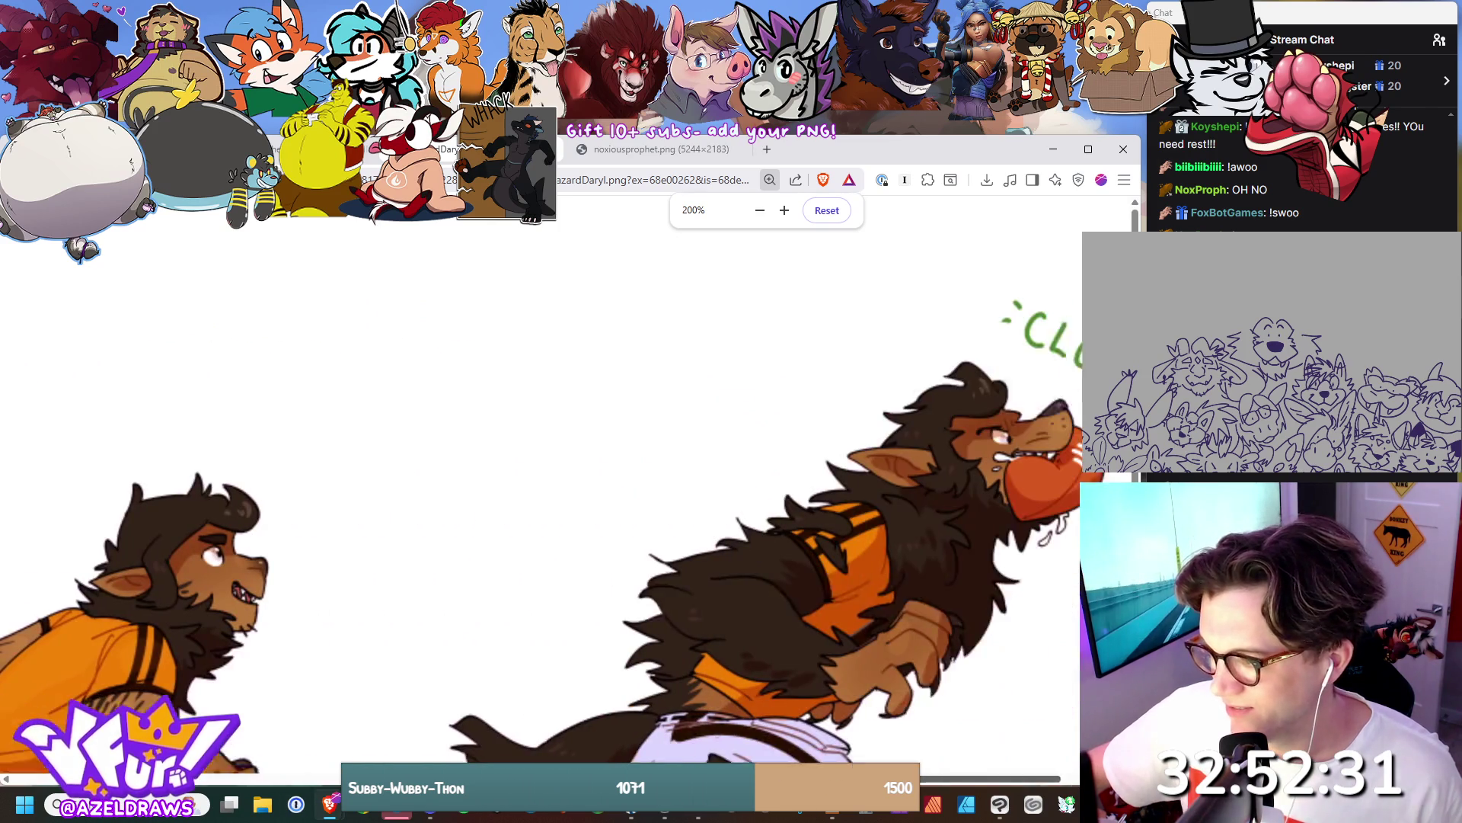
scroll(708, 698, up, 3)
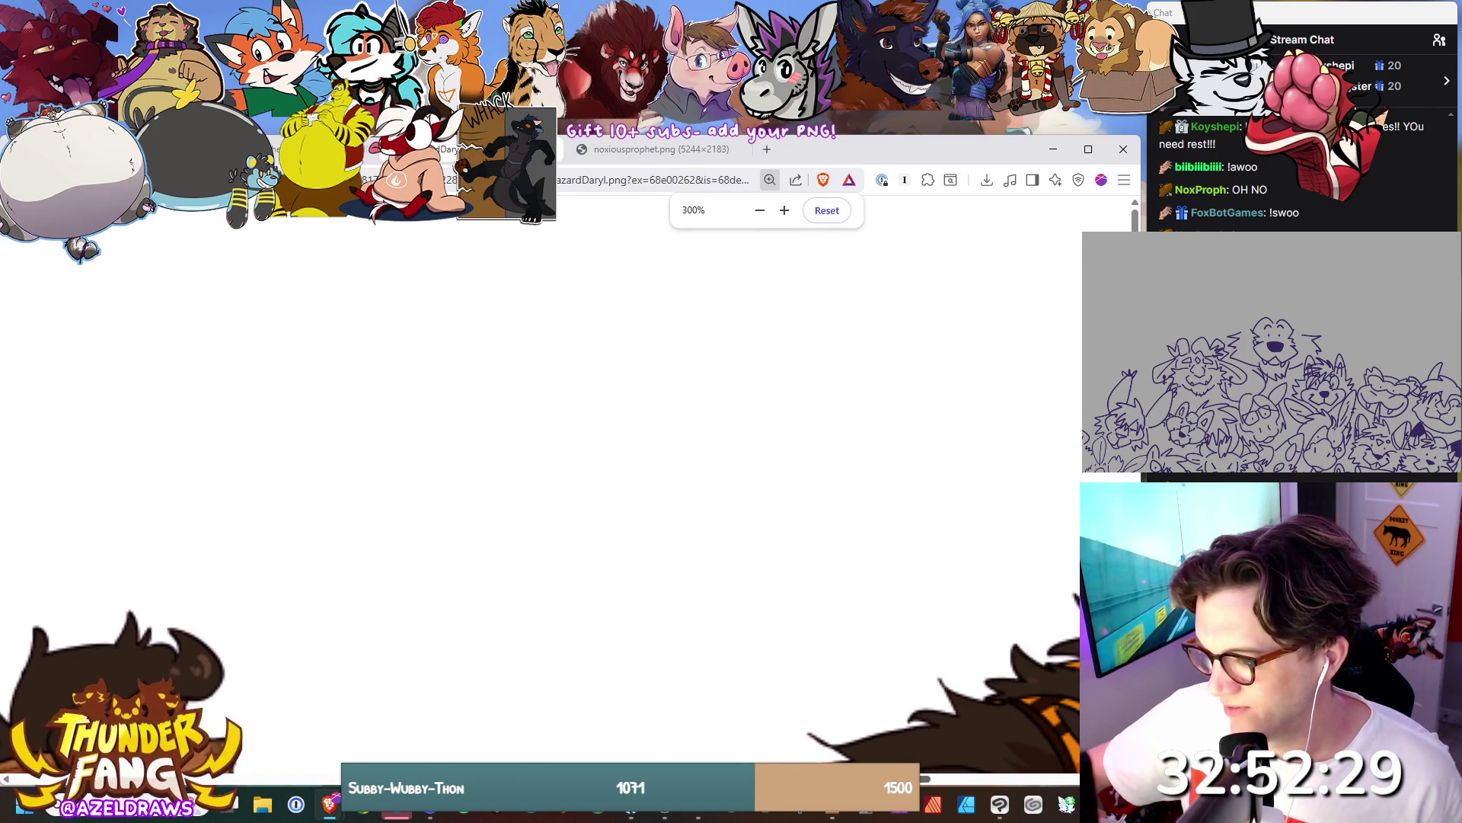
scroll(709, 698, down, 2)
scroll(950, 623, down, 3)
scroll(944, 620, up, 1)
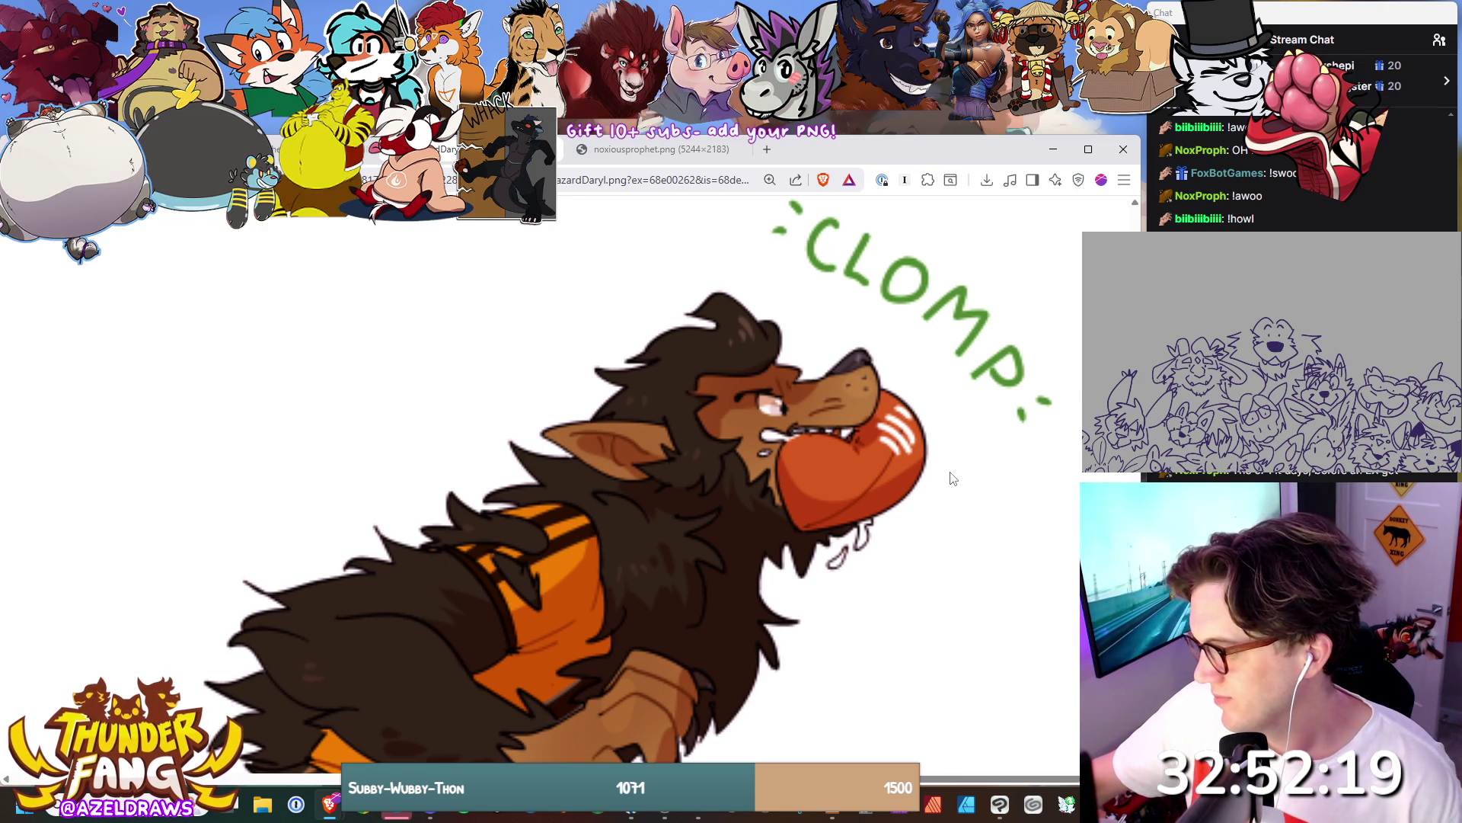
click(769, 179)
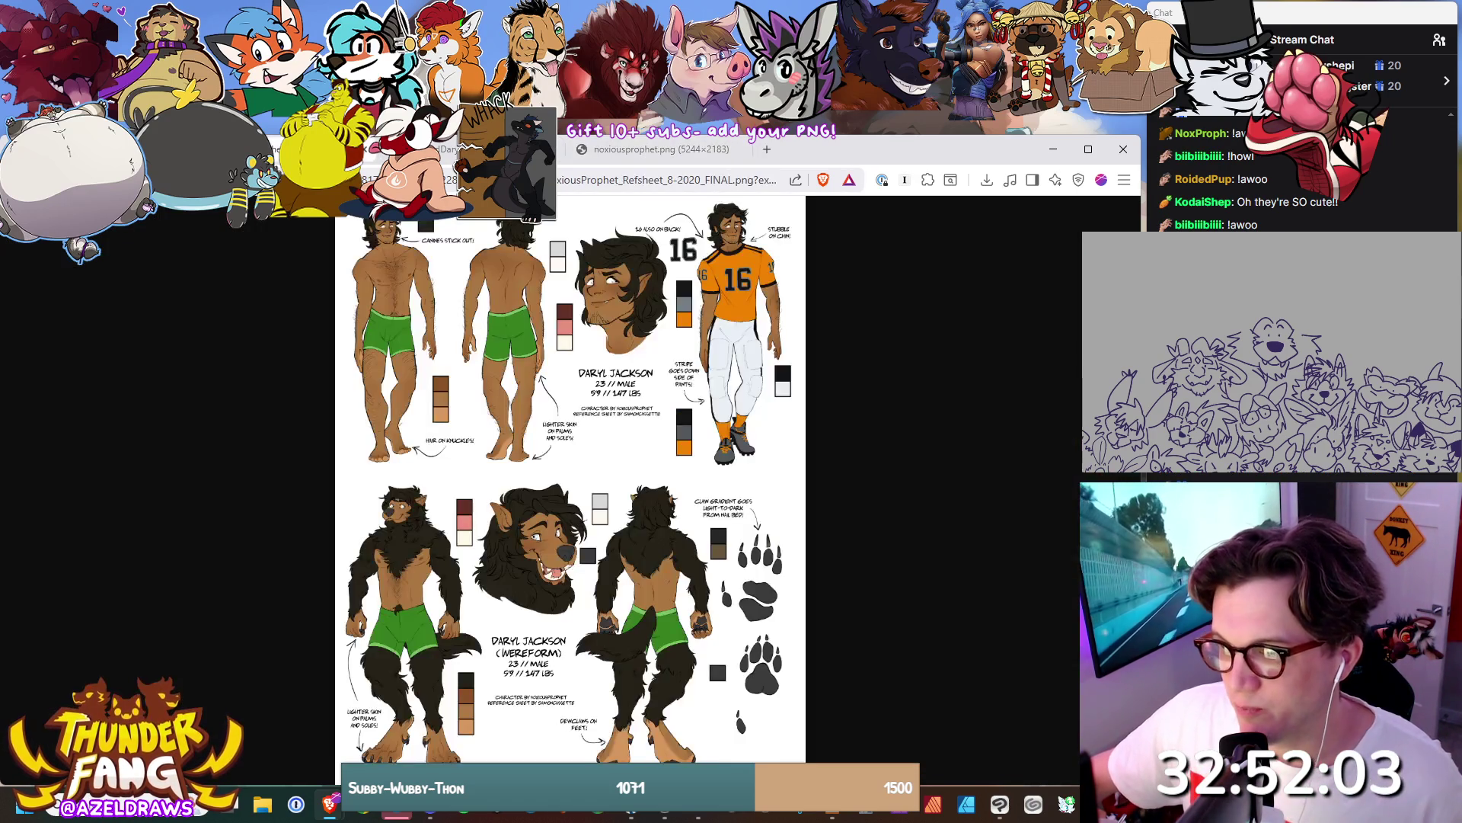
Close the horse painting with Ctrl+W and return to the drawing program.
key(ctrl+w)
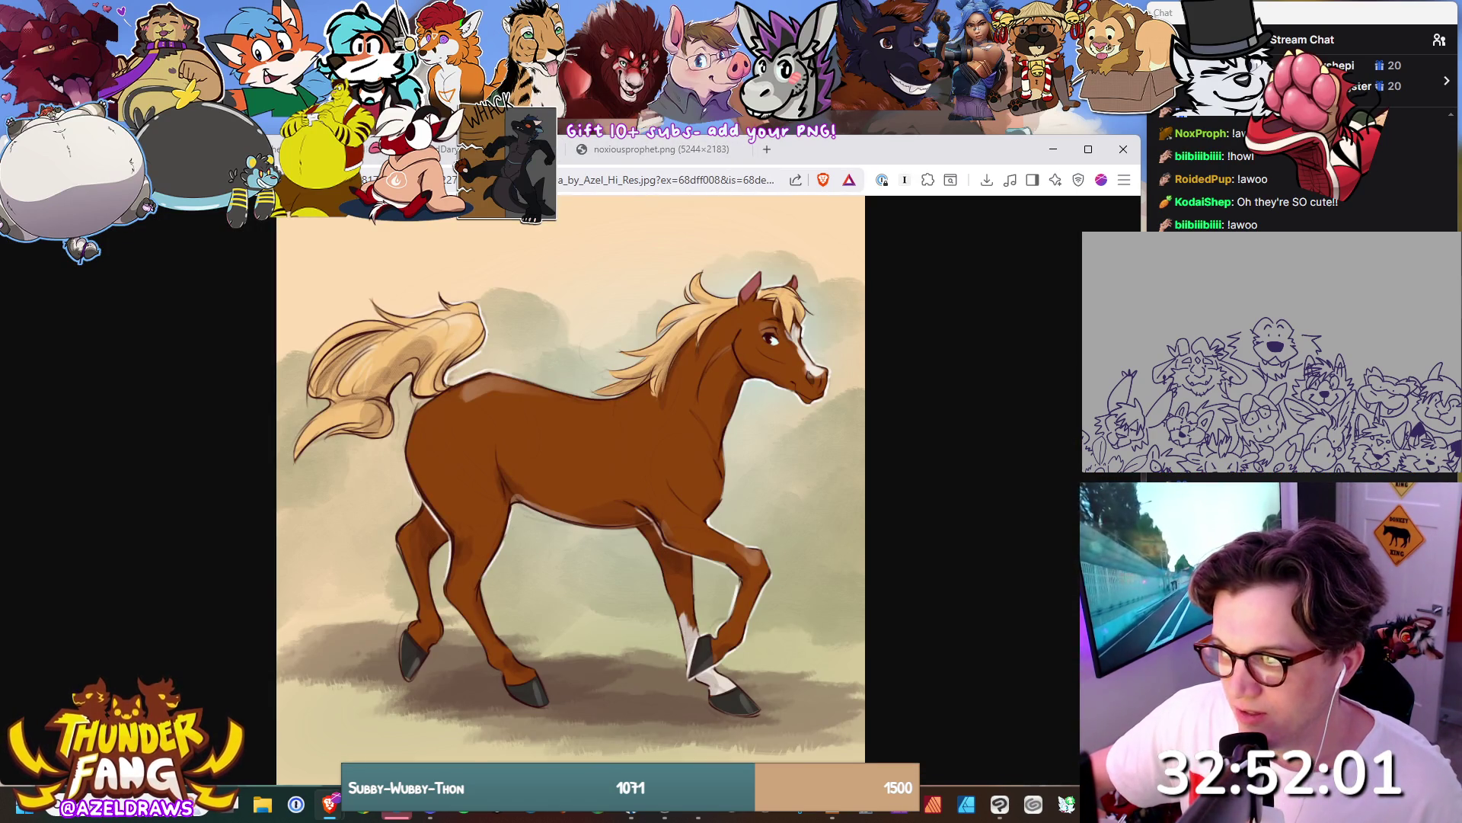
key(ctrl+w)
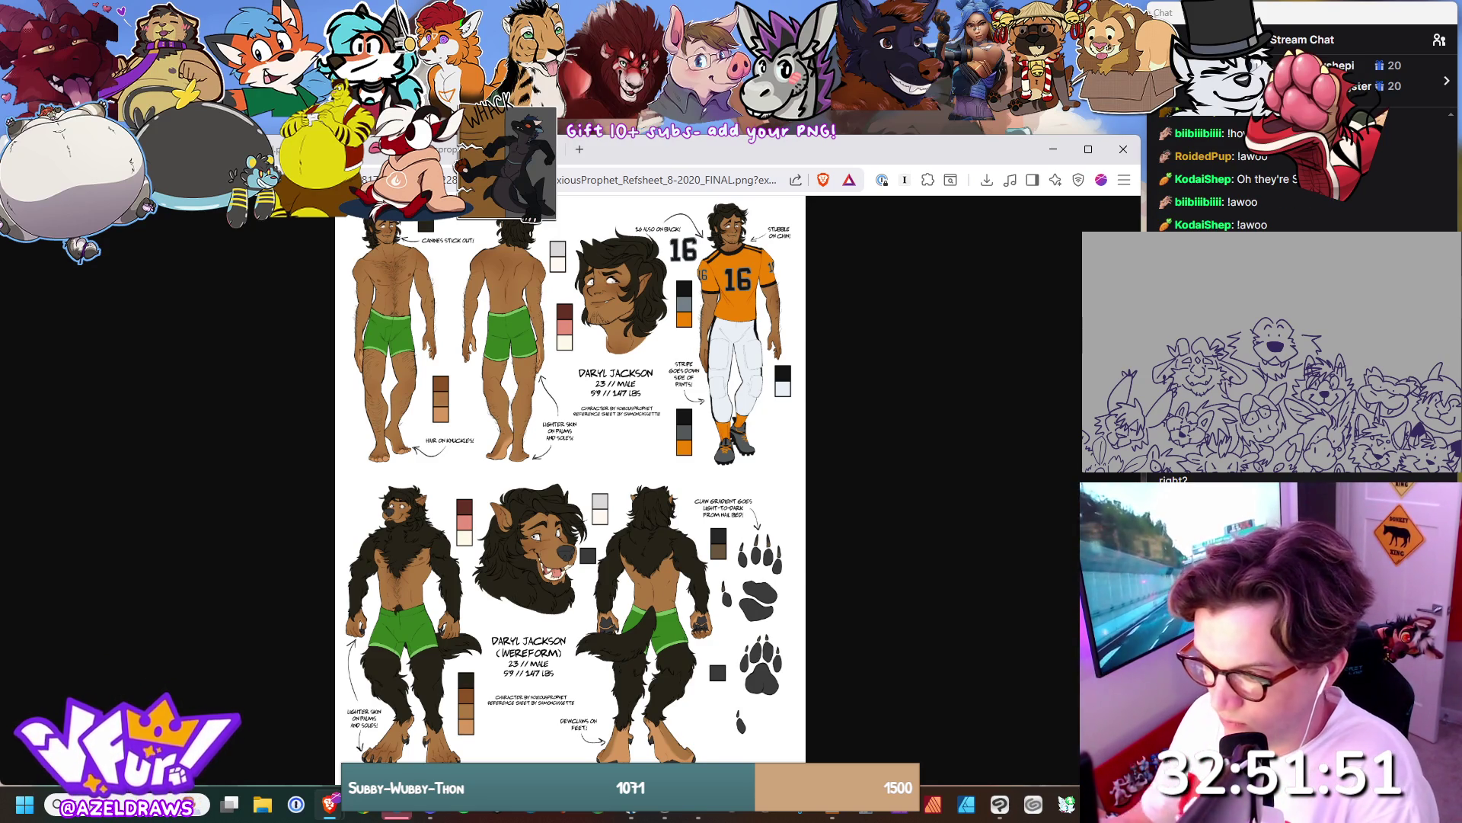
key(alt+Tab)
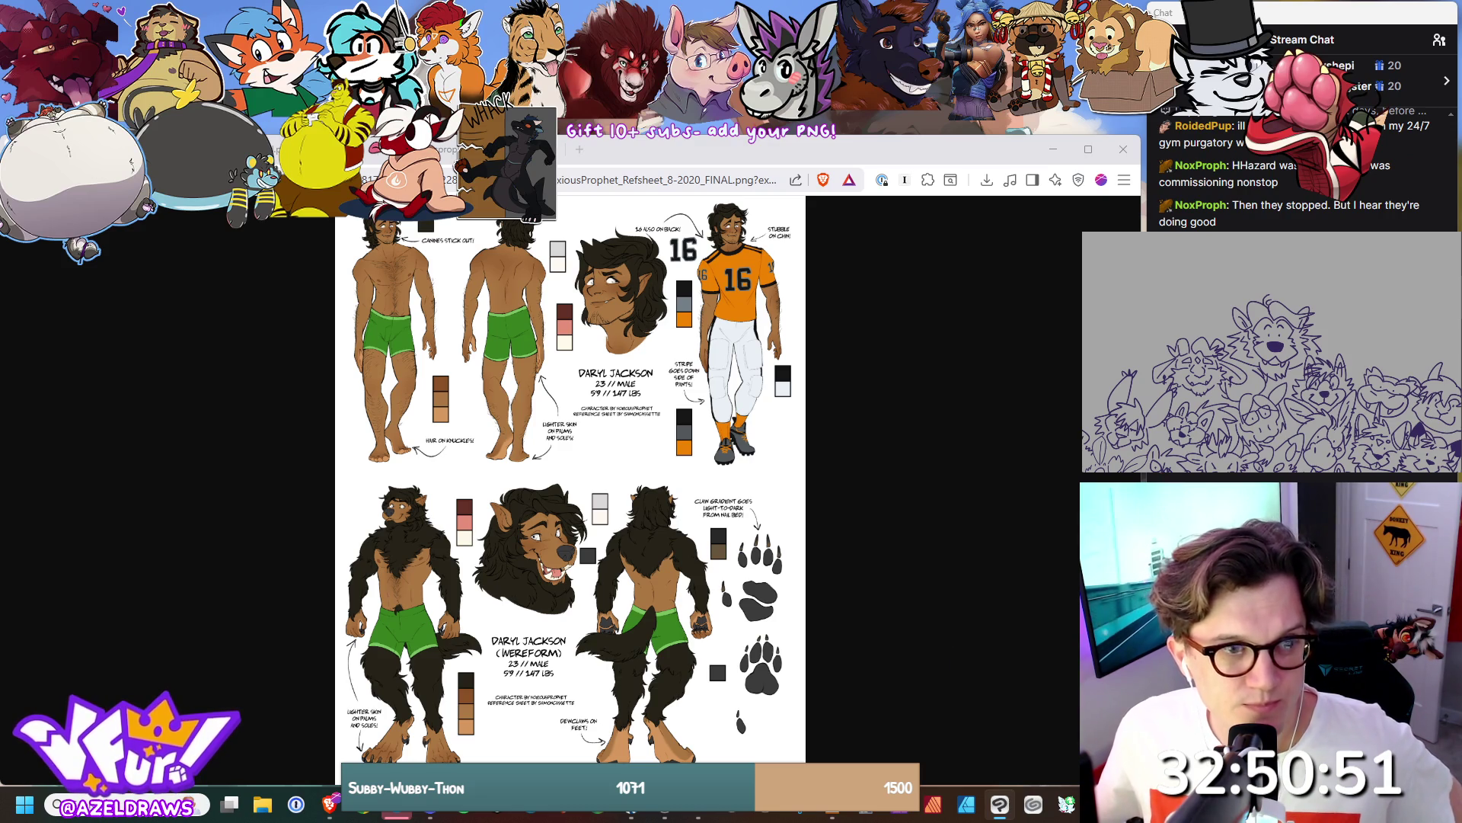
Move the chat window out of the way of the reference and drawing.
mouse_move(1302, 19)
mouse_down()
mouse_move(1180, 111)
mouse_move(485, 443)
mouse_move(485, 0)
mouse_up()
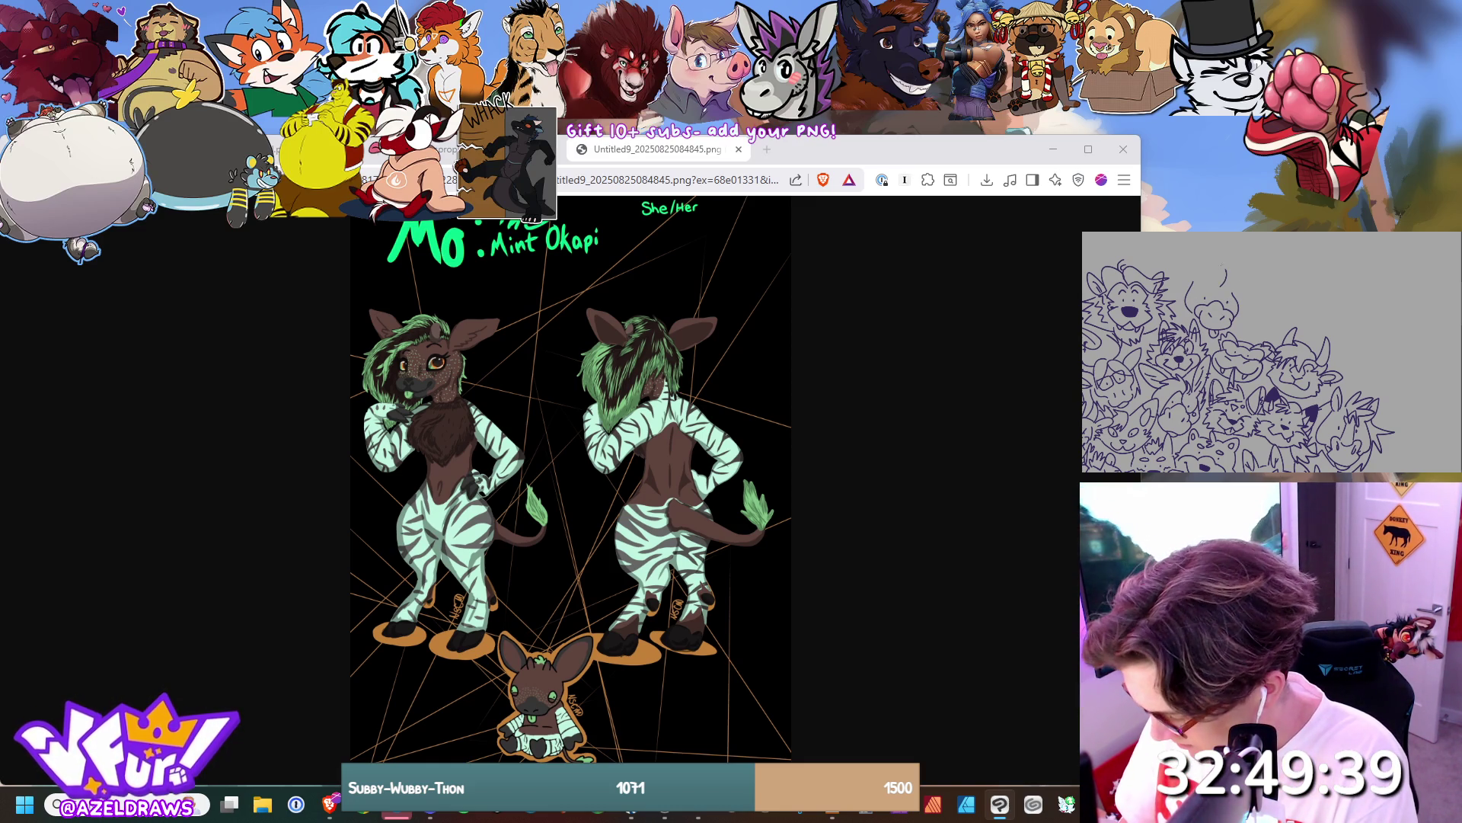
Undo and redraw the curl stroke on the sketch, then open a new Brave tab.
key(ctrl+z)
mouse_move(1206, 262)
mouse_down()
mouse_move(1223, 285)
mouse_move(1188, 269)
mouse_move(1177, 305)
mouse_up()
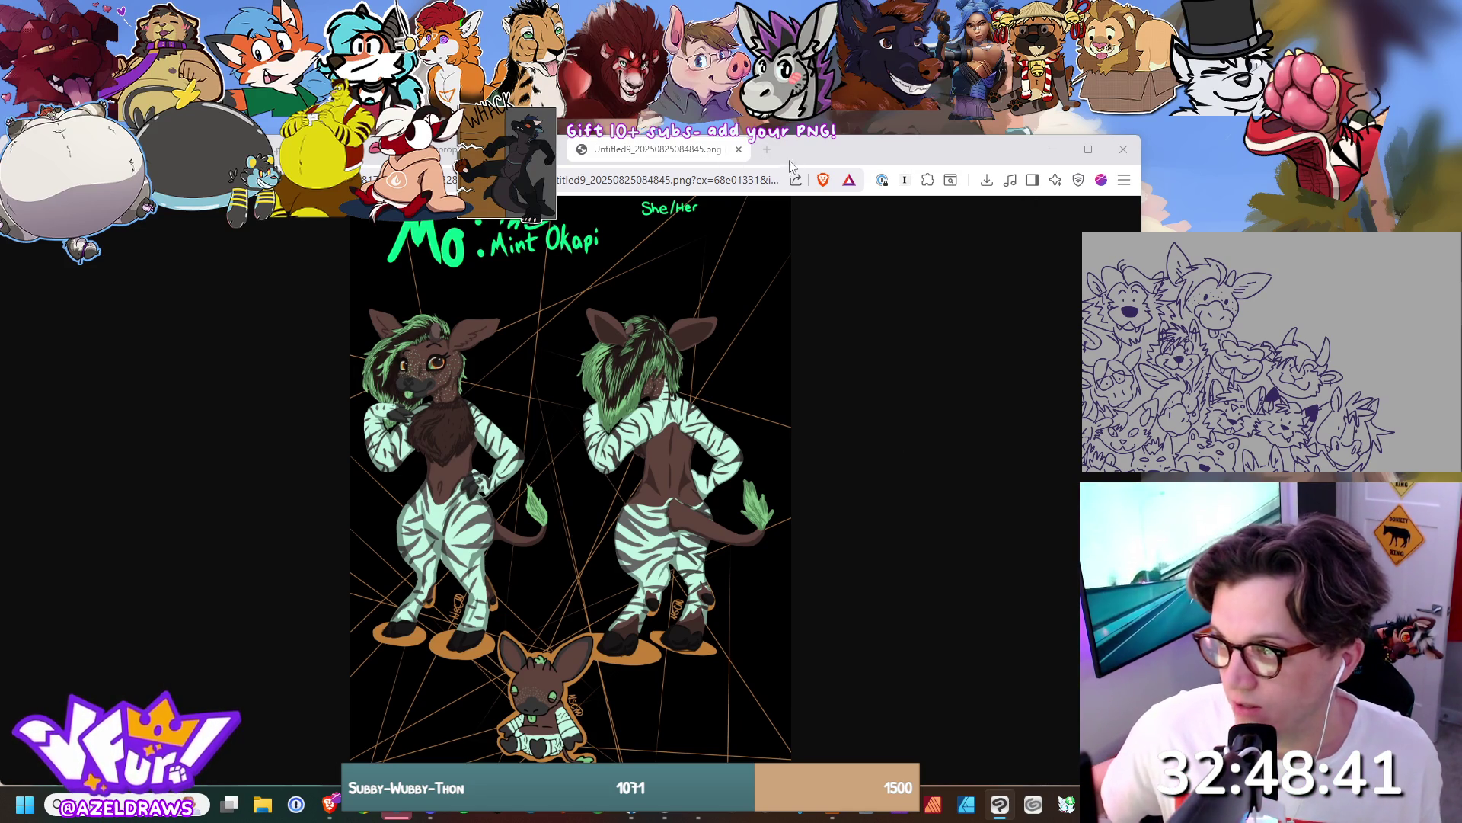
click(767, 151)
Search DuckDuckGo images for 'okapi' and enlarge the Maryland Zoo okapi photo.
text(okapi)
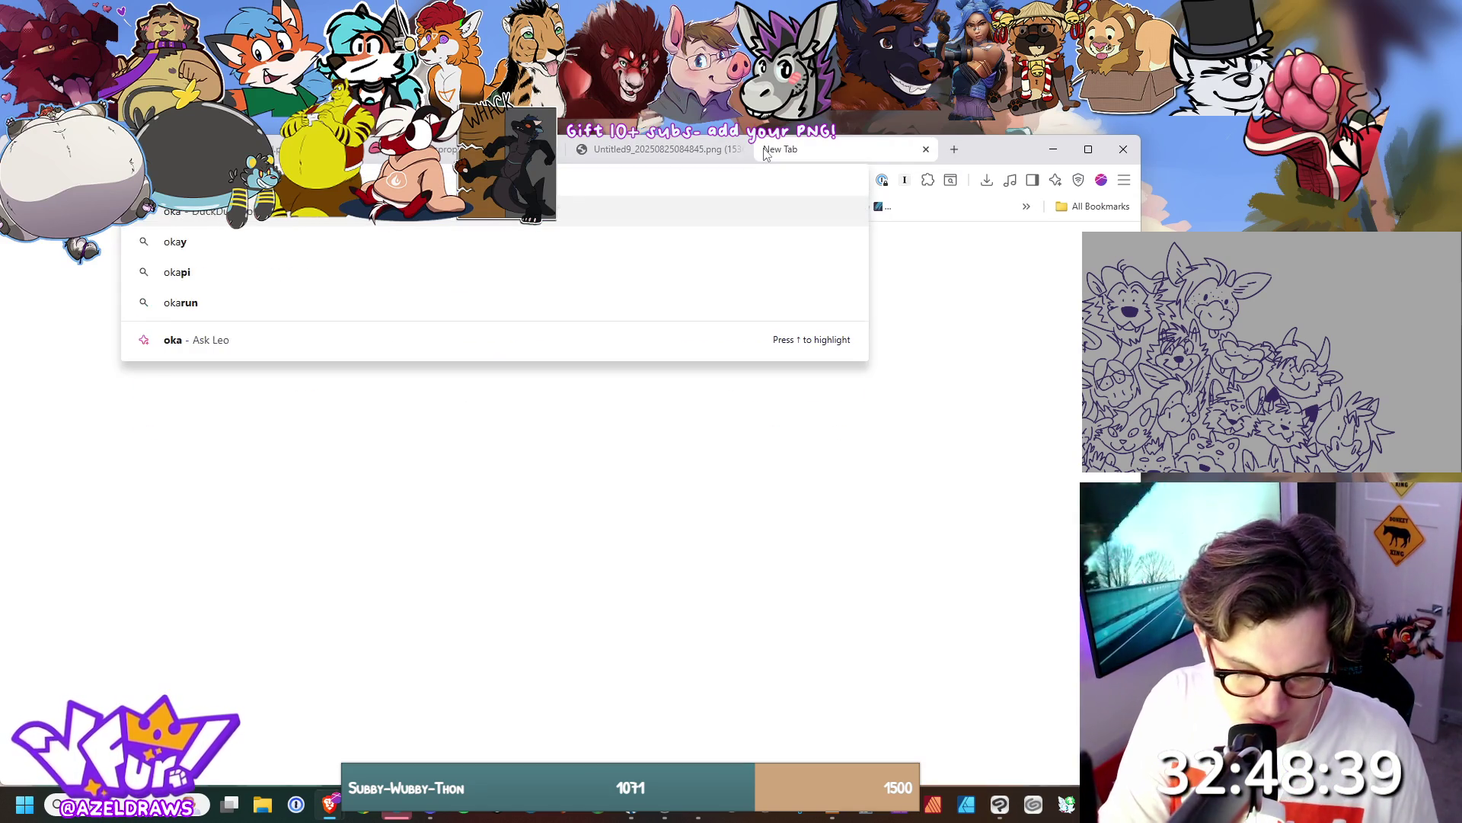
key(Return)
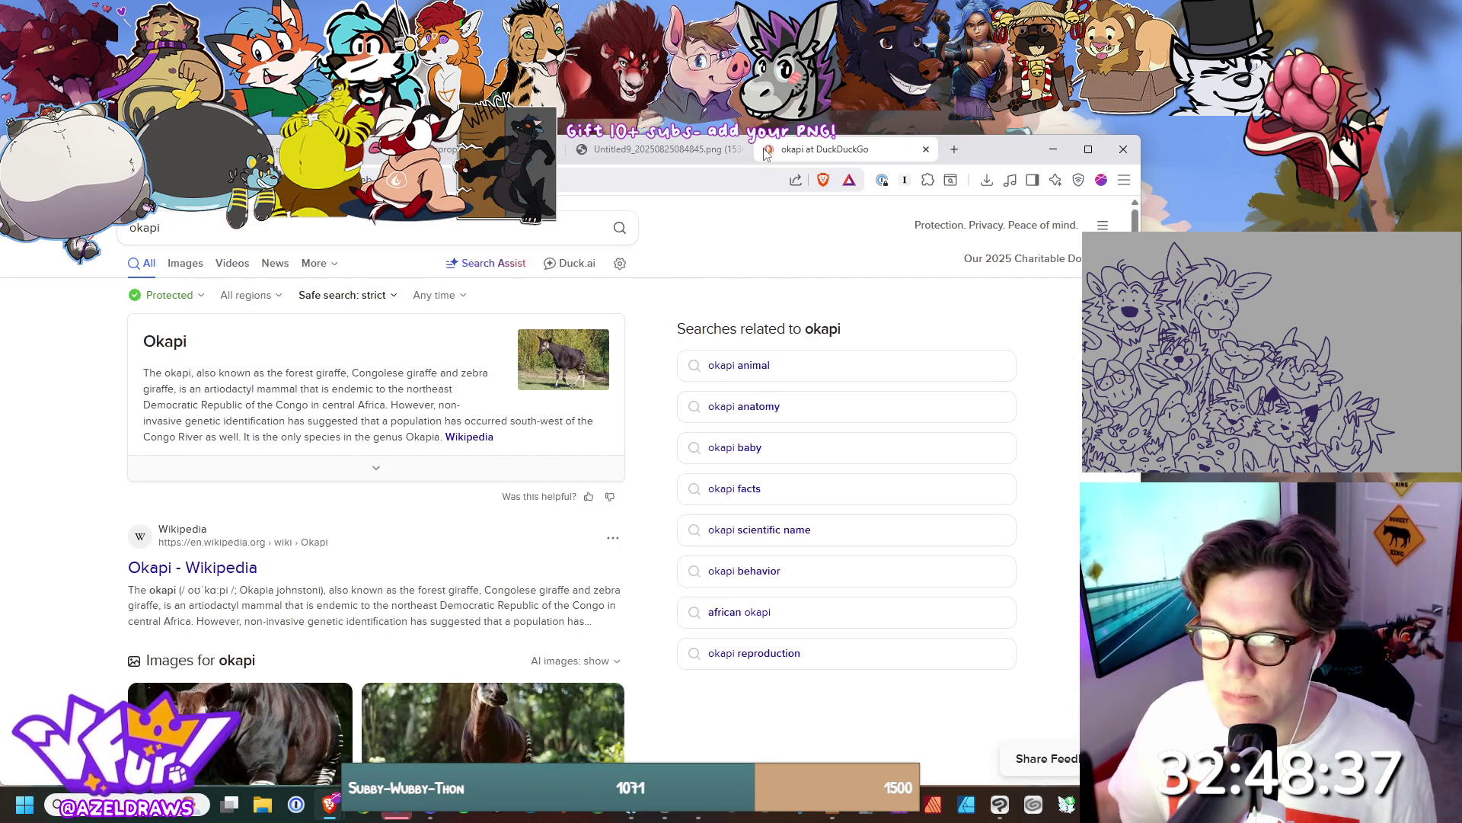
click(185, 263)
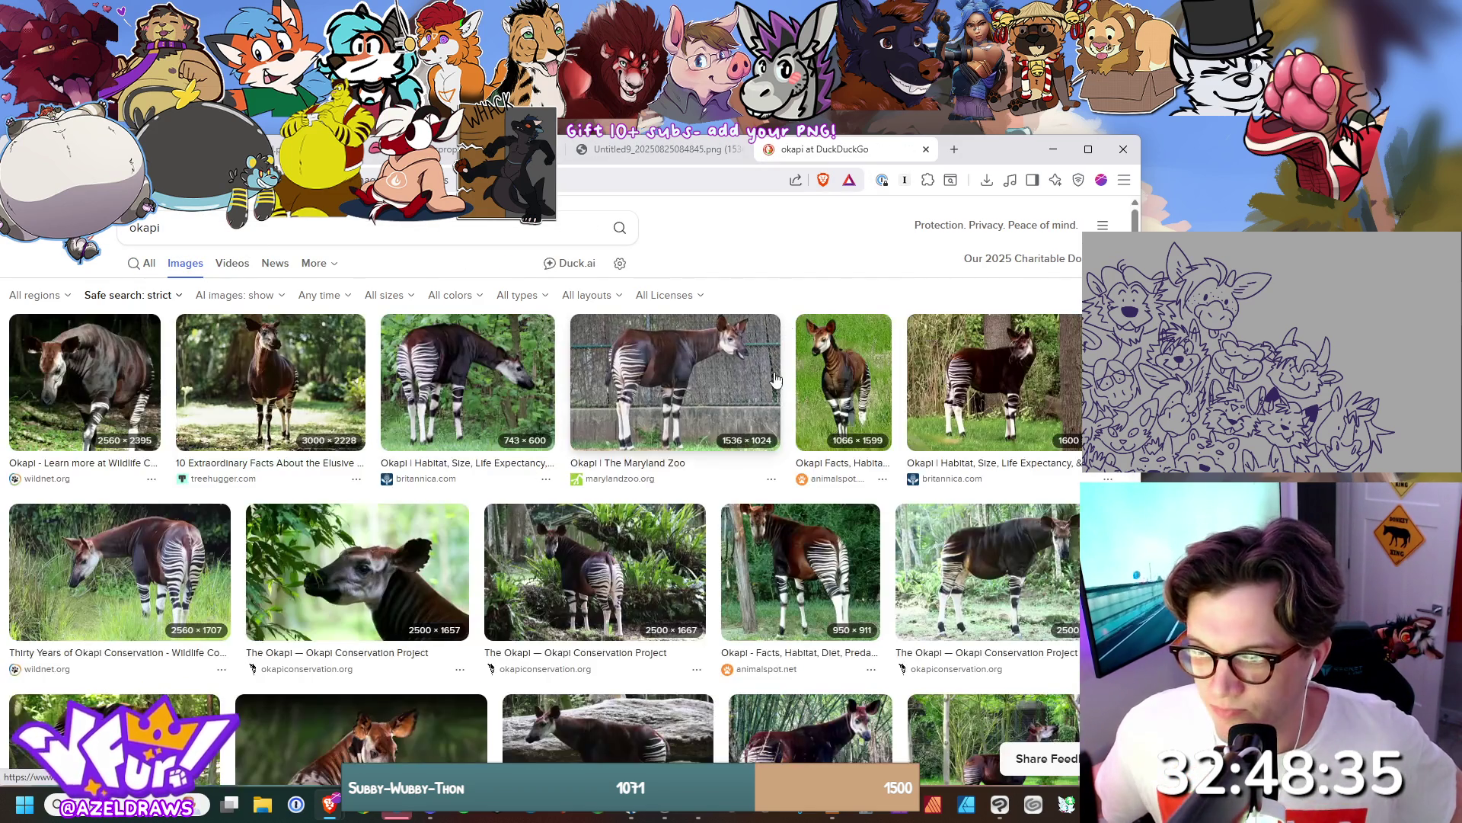
click(675, 364)
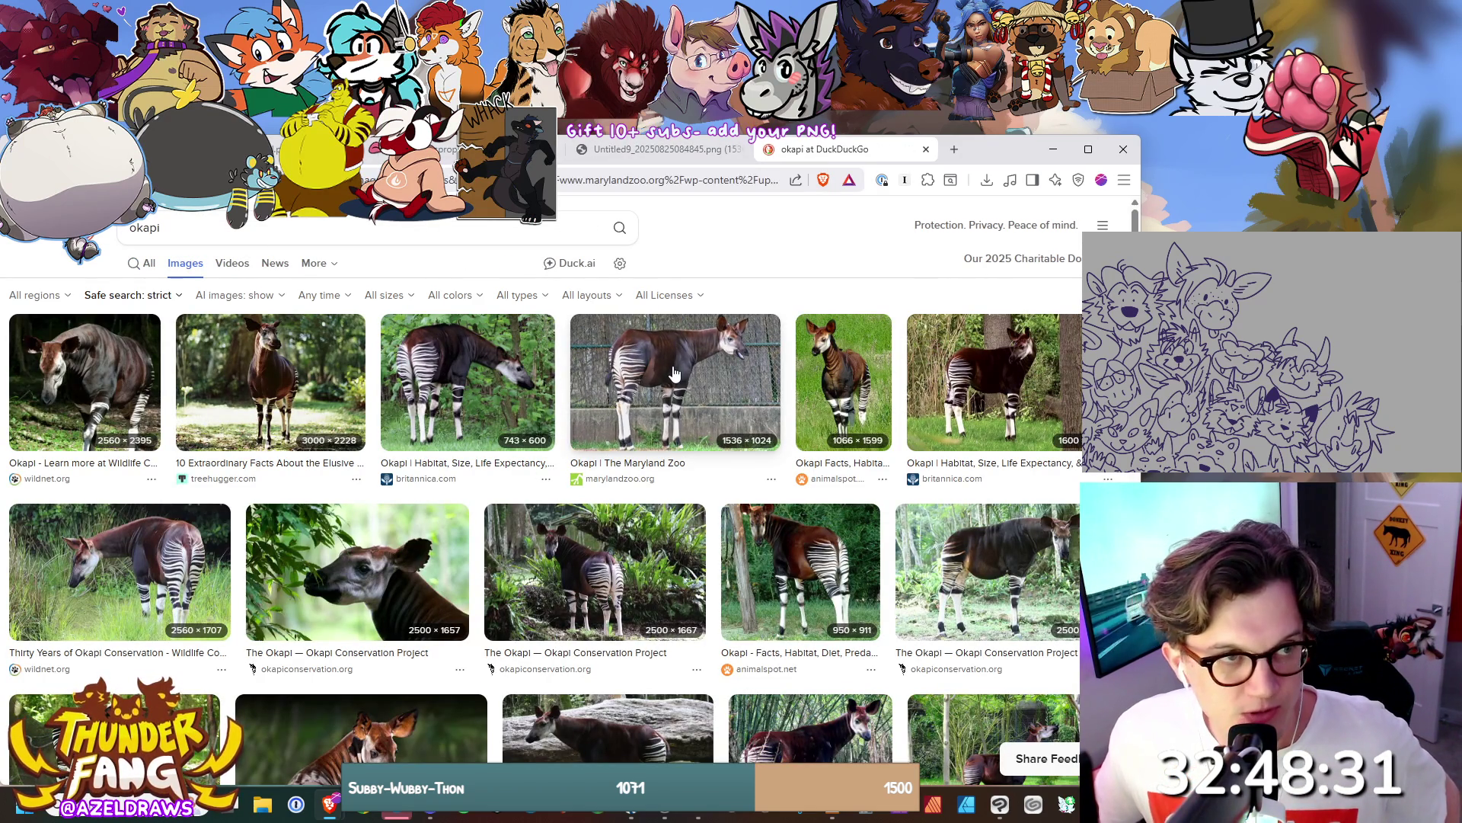
scroll(762, 530, down, 1)
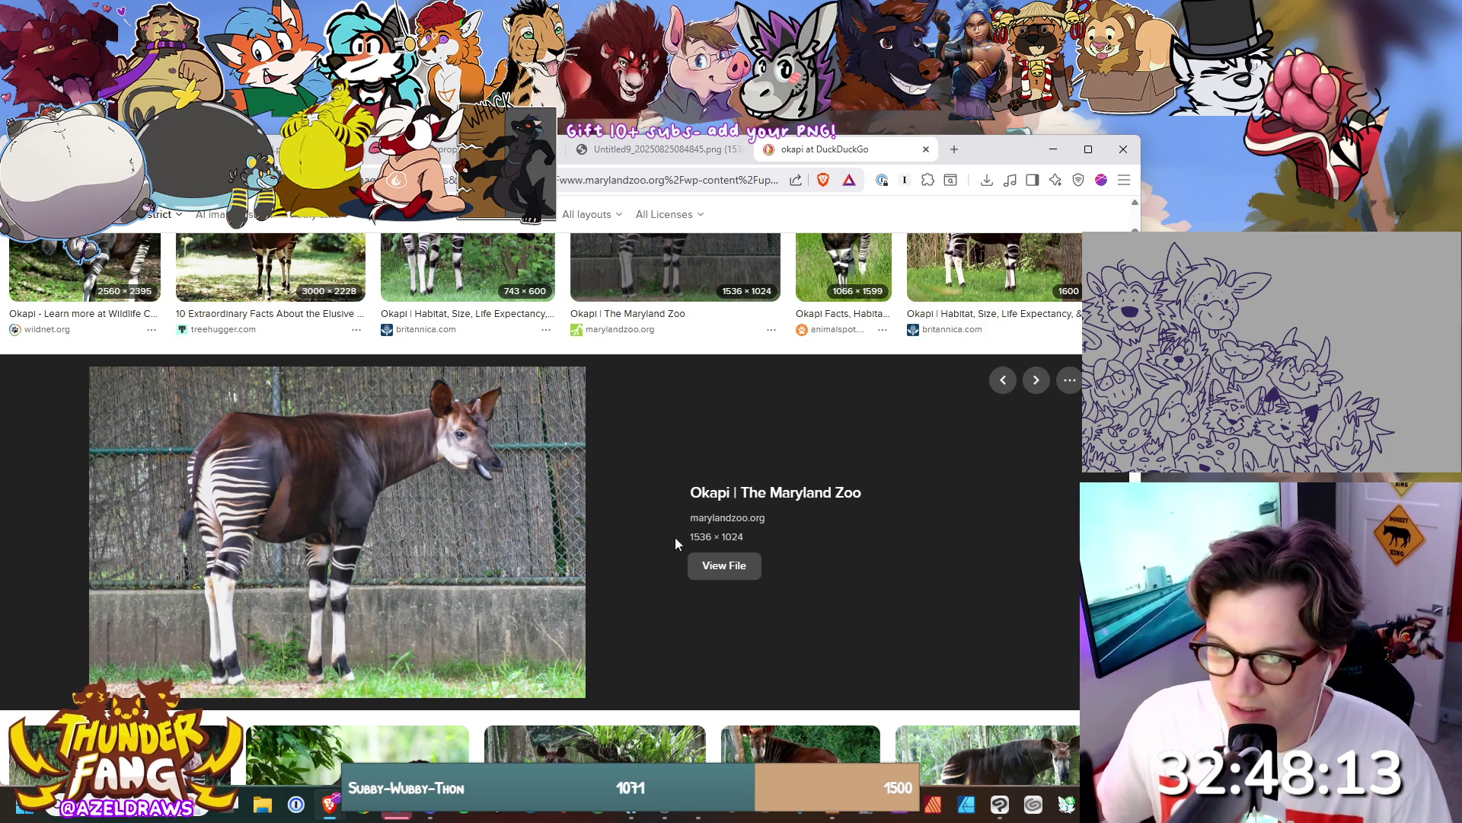
Scroll through the okapi image results and preview the close-up okapi face photo.
scroll(488, 560, down, 5)
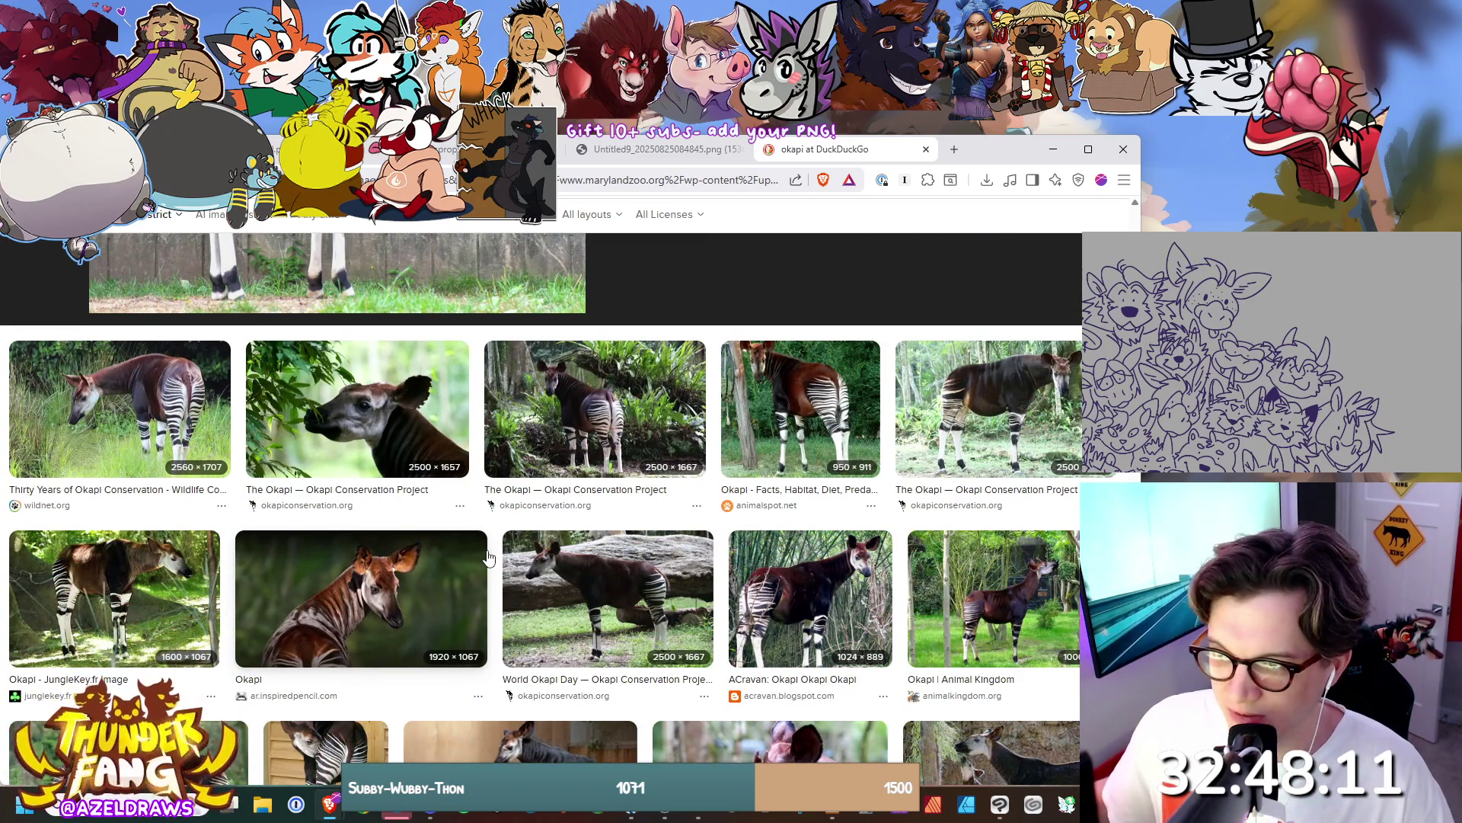
scroll(510, 552, down, 3)
scroll(512, 550, down, 2)
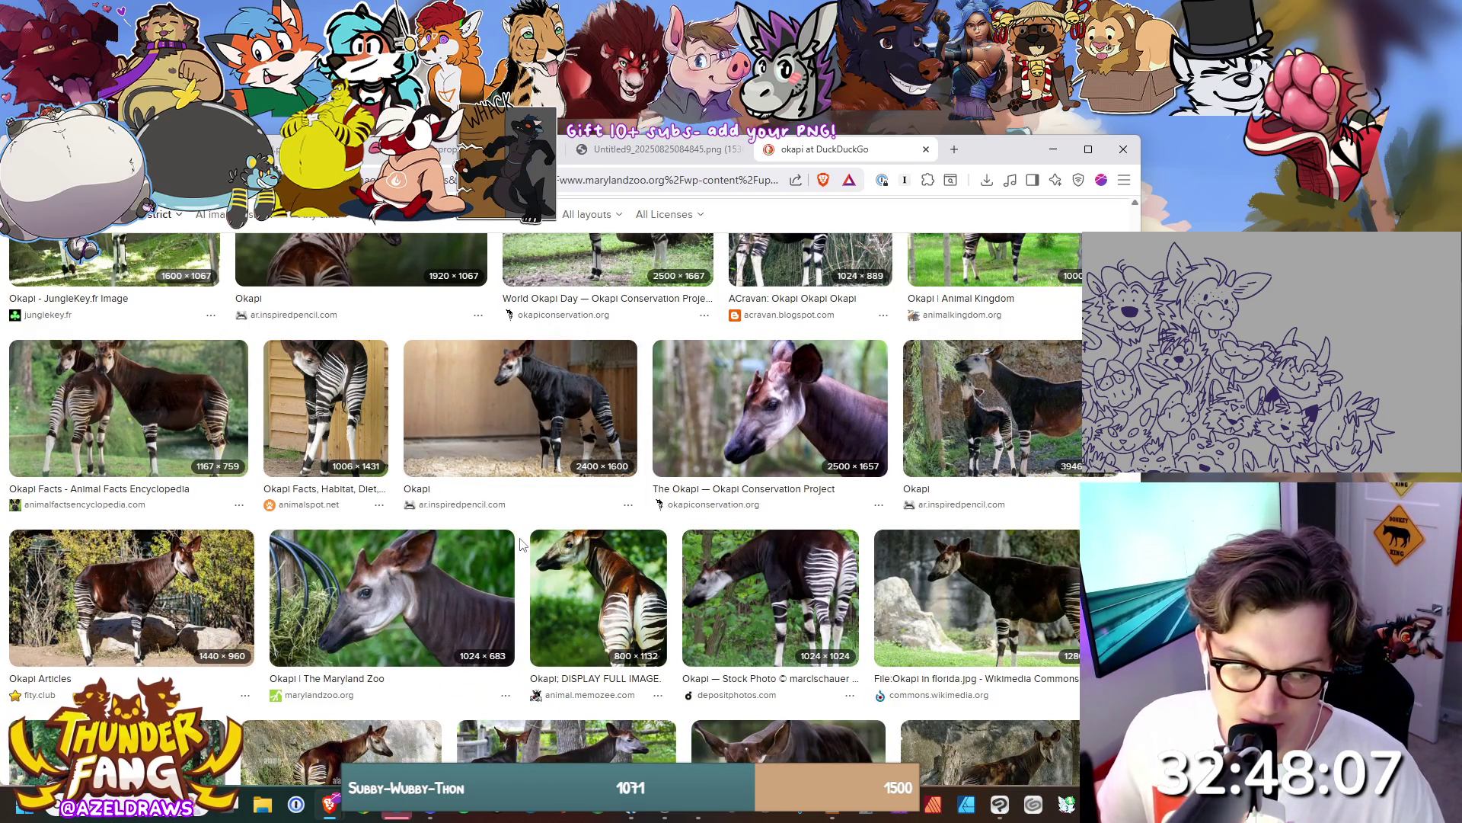
scroll(520, 542, down, 3)
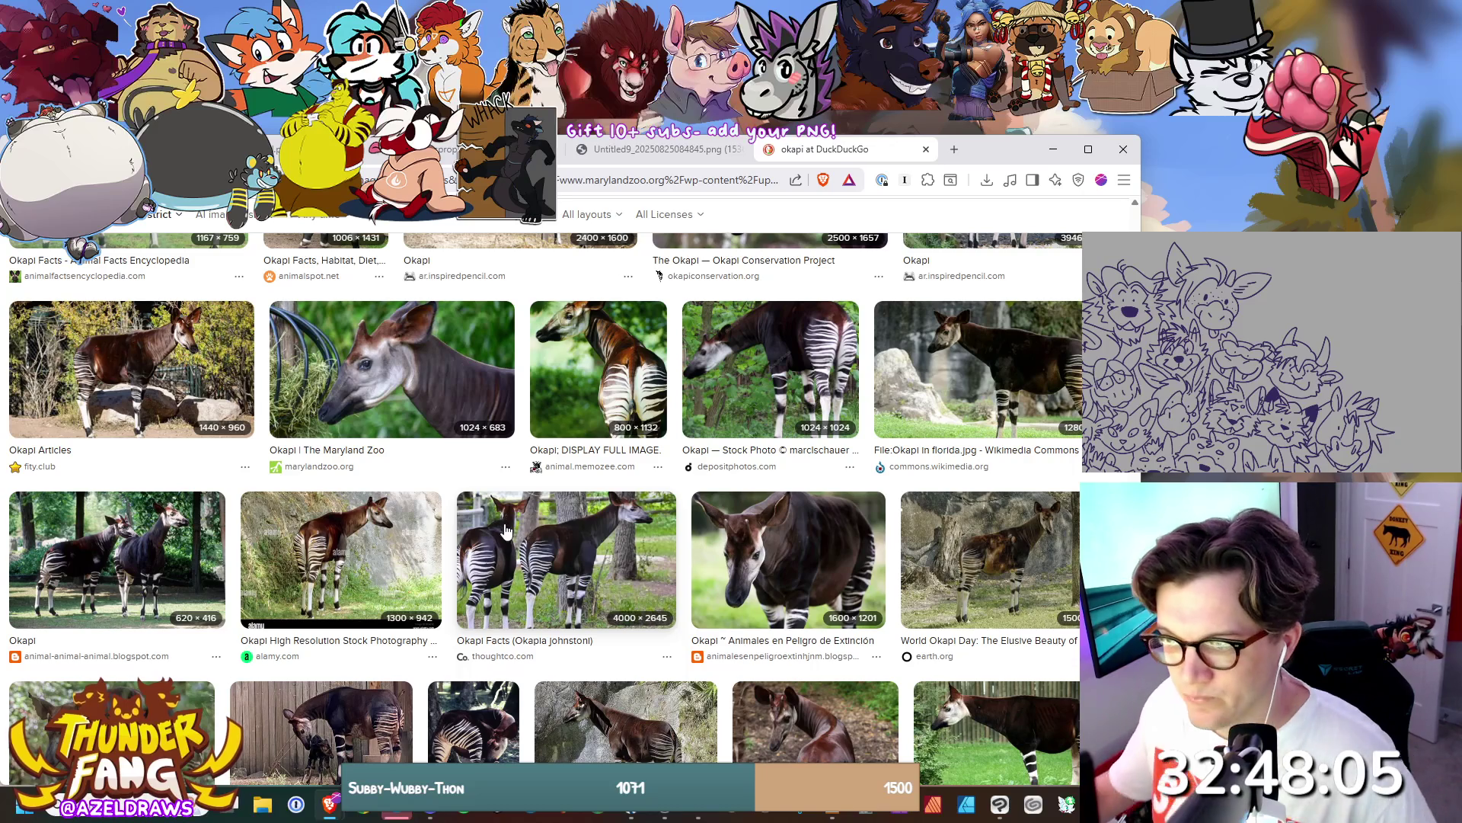
scroll(505, 526, down, 2)
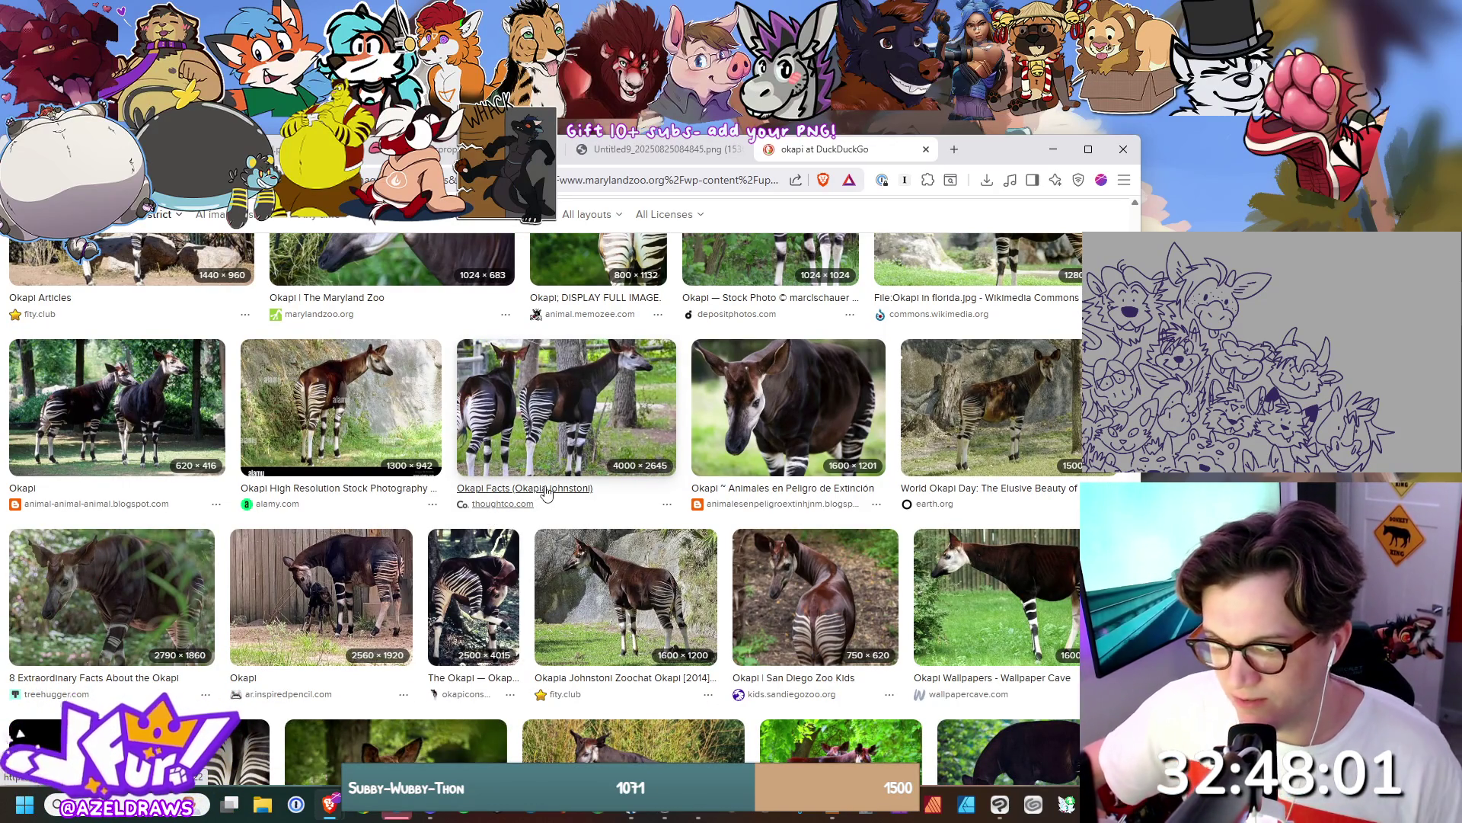
scroll(546, 493, down, 2)
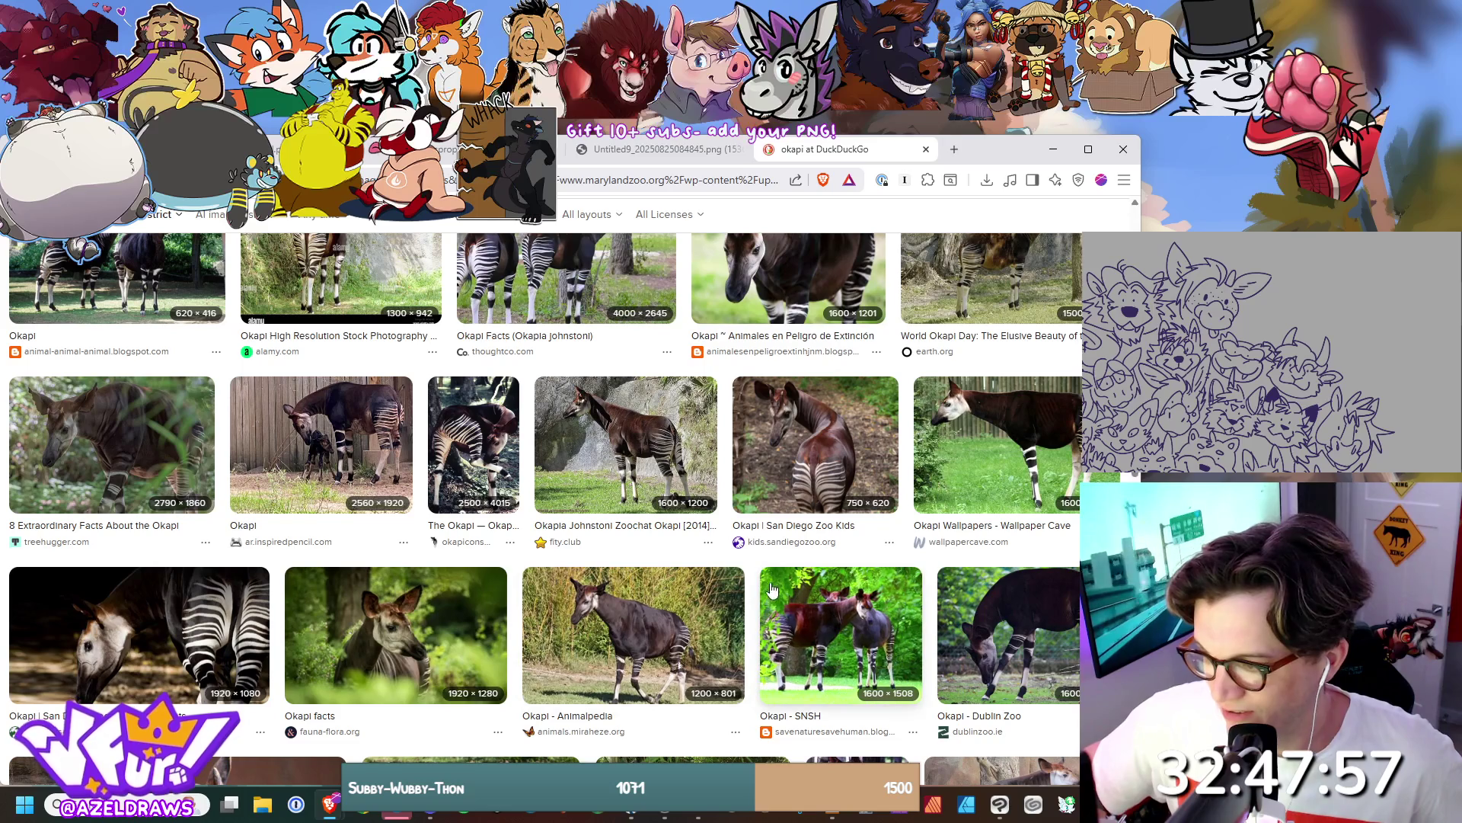
scroll(767, 579, down, 5)
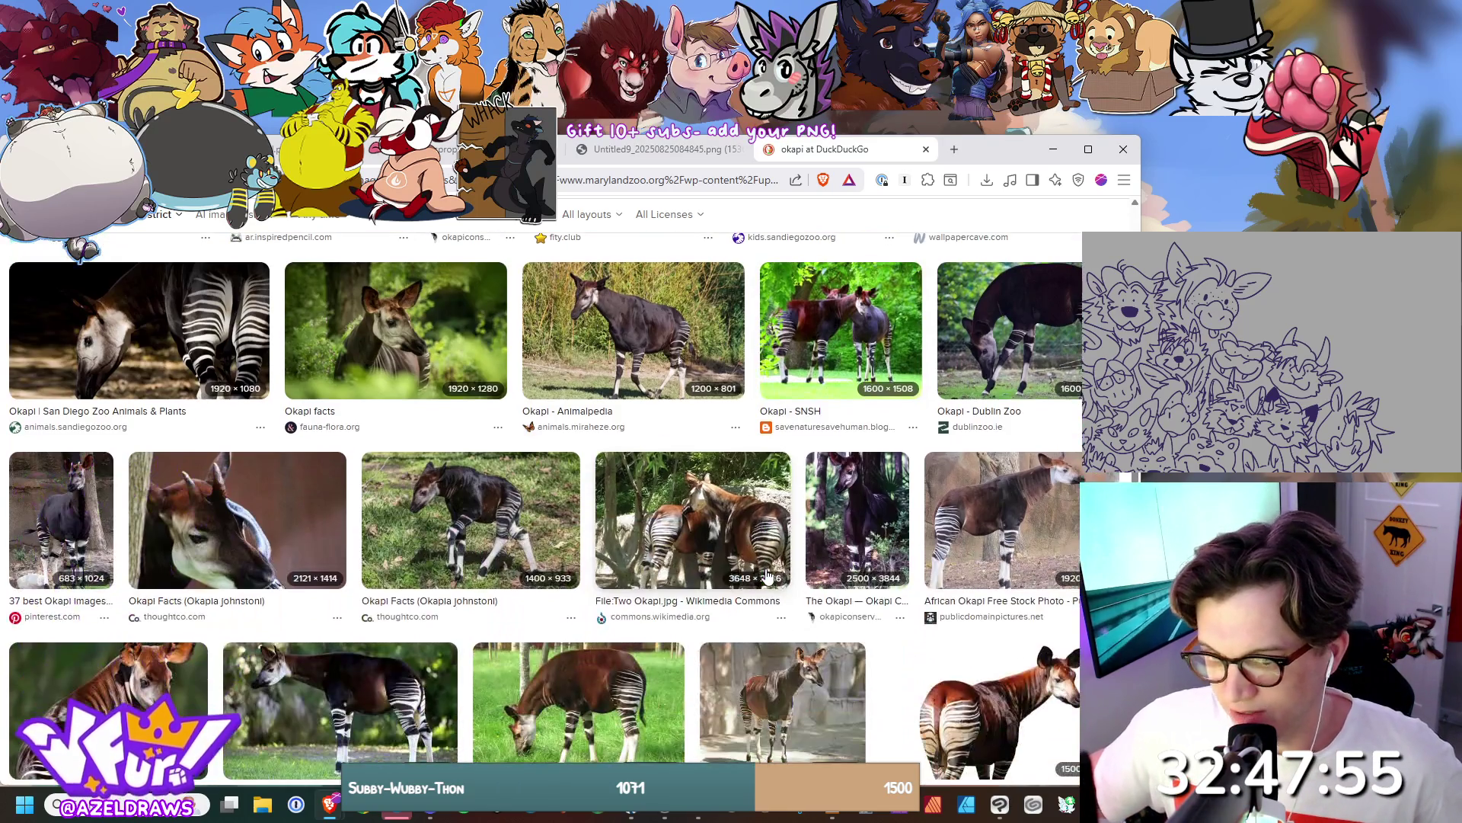
scroll(768, 577, down, 5)
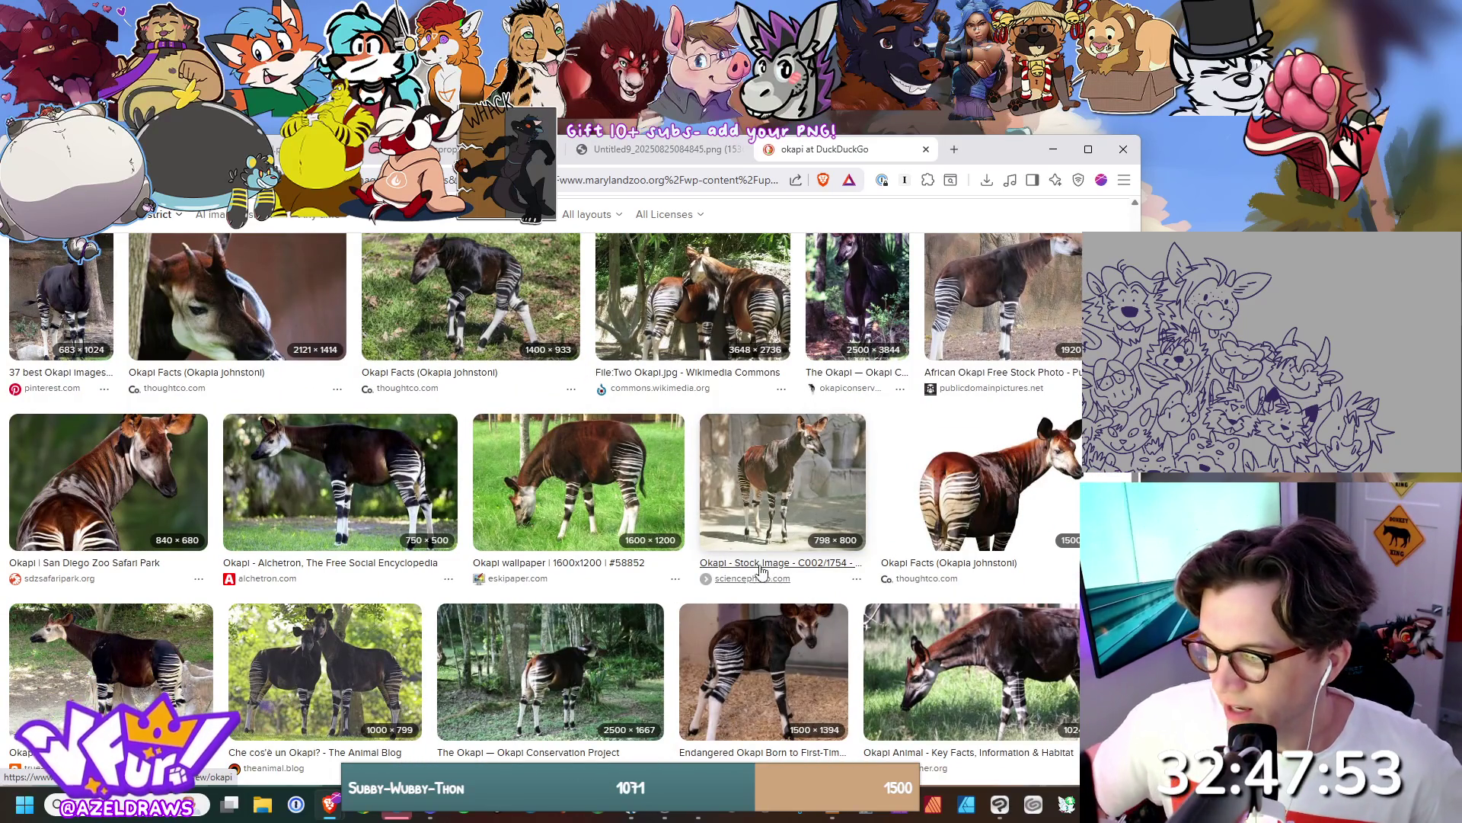
scroll(768, 577, down, 5)
scroll(769, 567, down, 3)
scroll(772, 562, down, 3)
scroll(773, 560, down, 3)
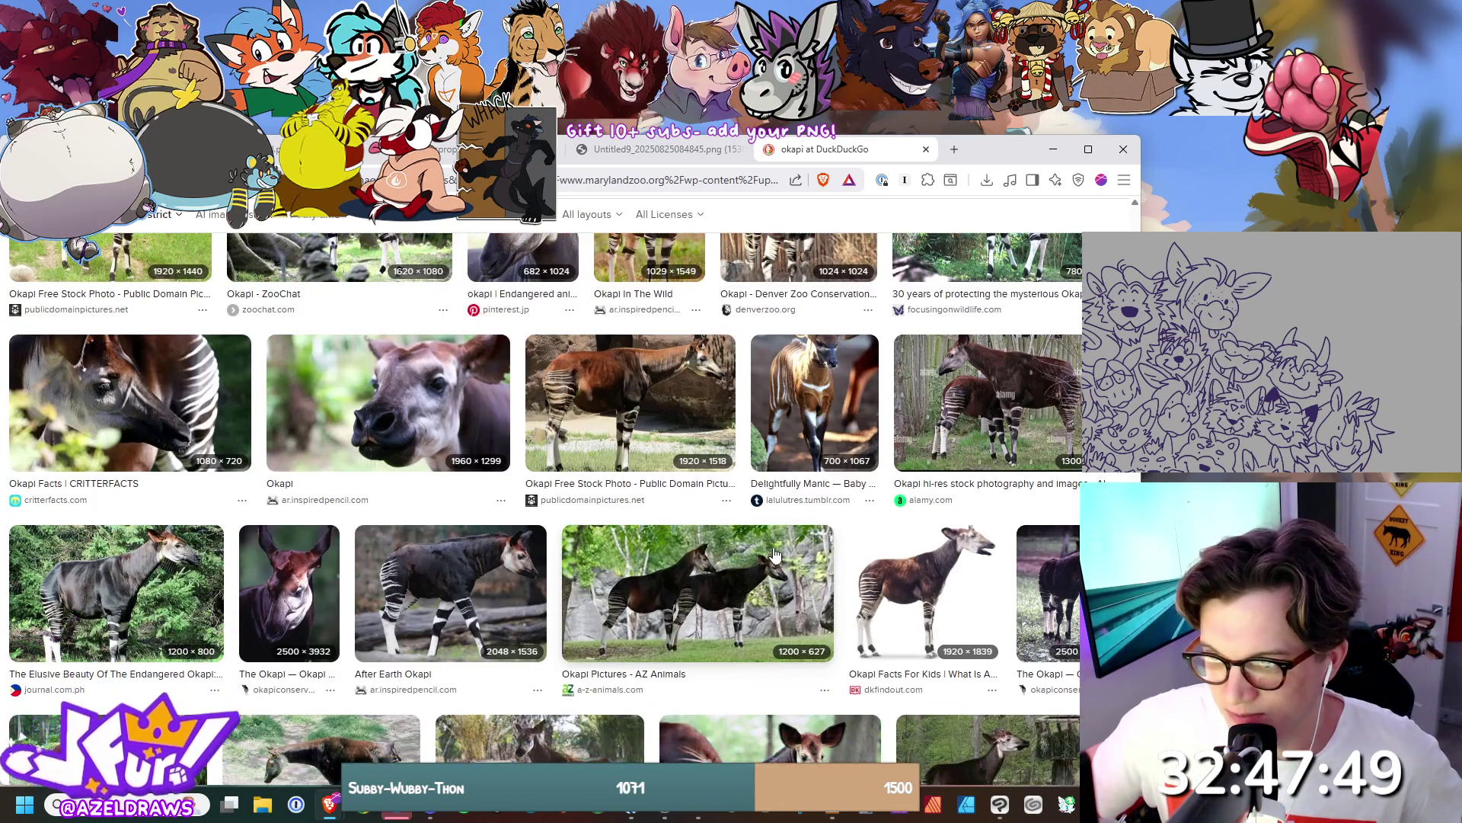
click(419, 426)
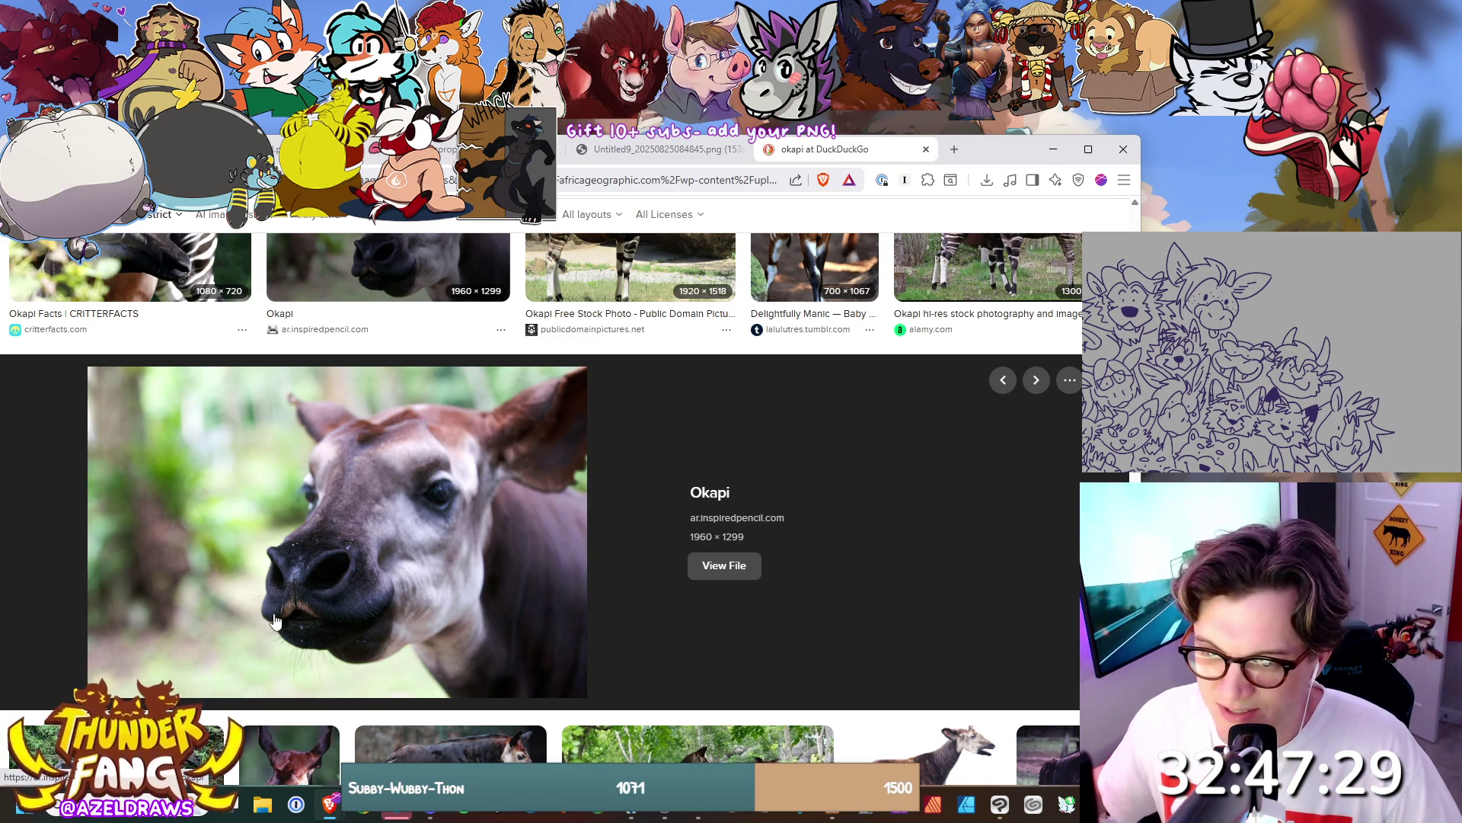
Enlarge the tall Okapi Conservation Project photo, then return to the top of the results.
scroll(373, 537, down, 4)
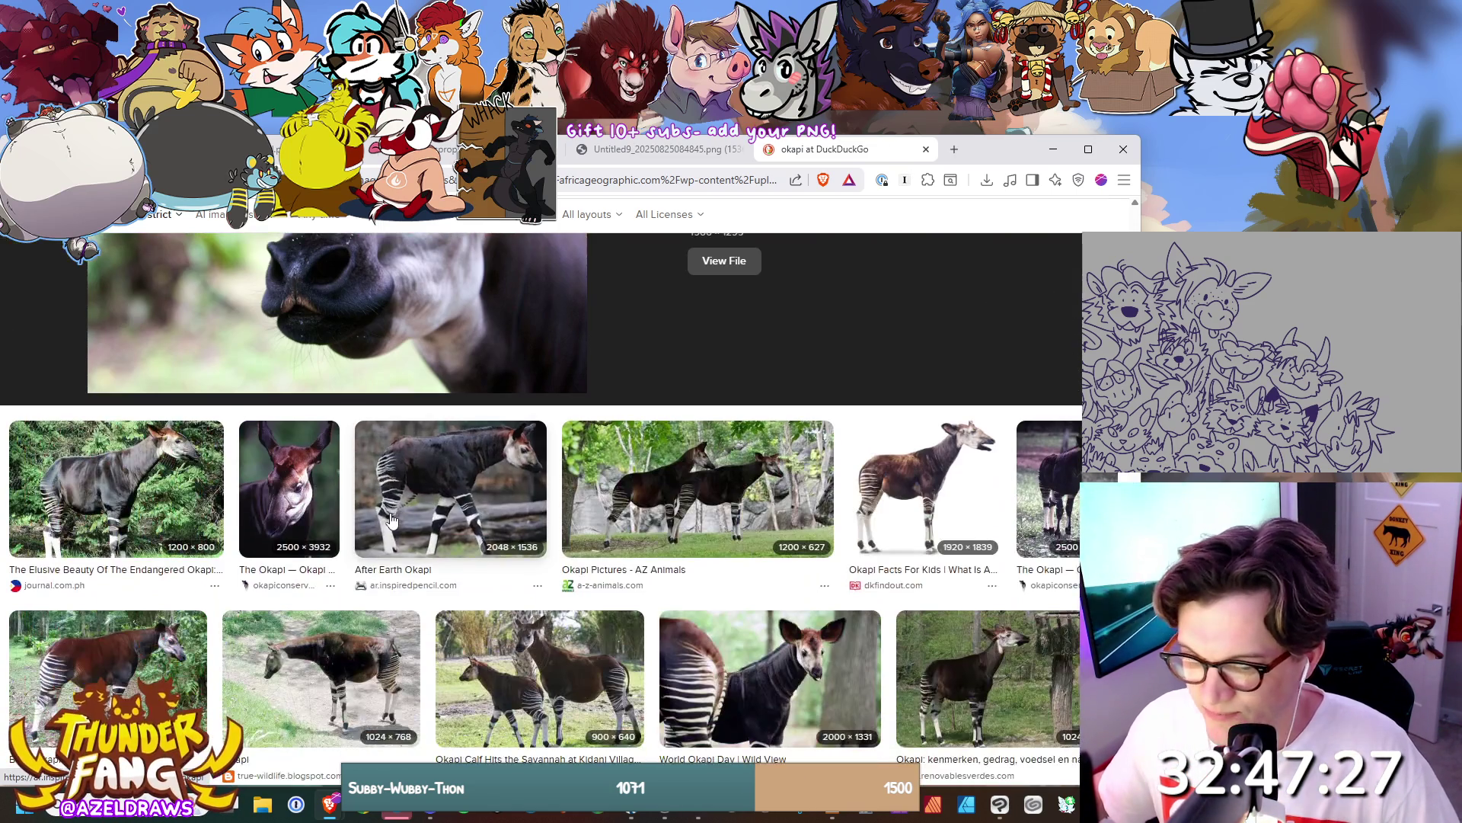
click(276, 499)
scroll(276, 500, up, 2)
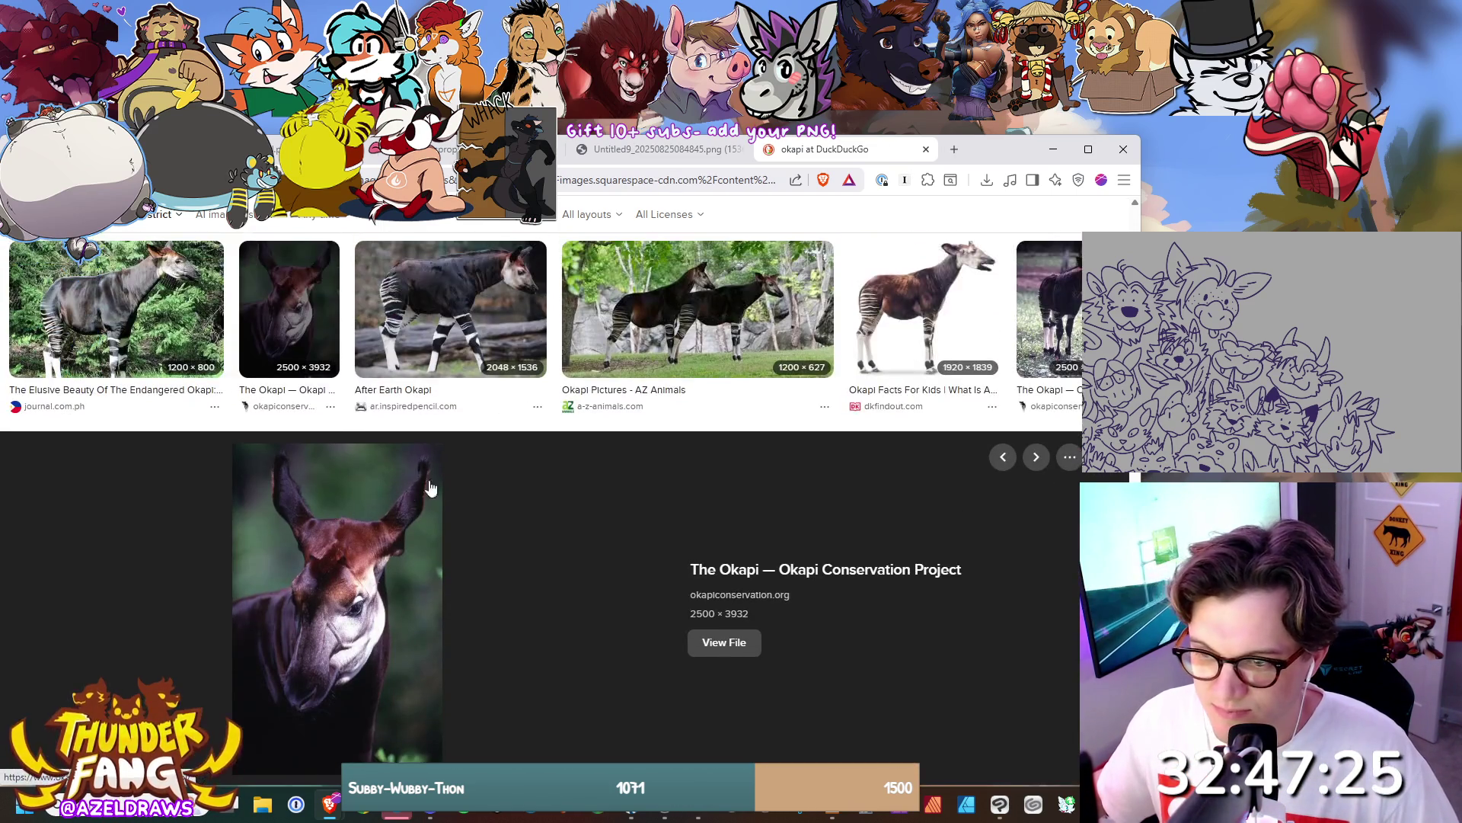
scroll(469, 473, down, 3)
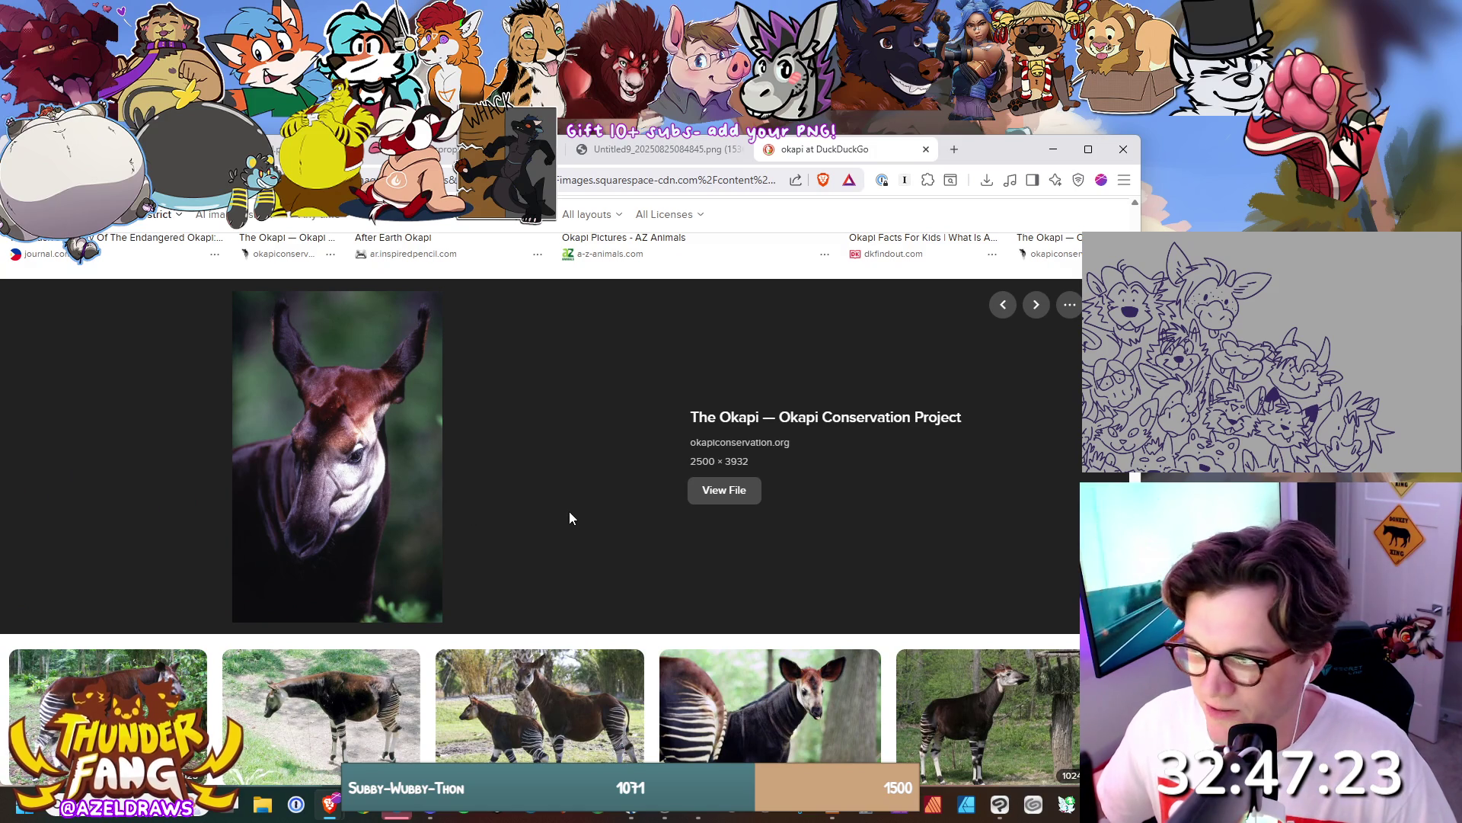
scroll(569, 518, down, 5)
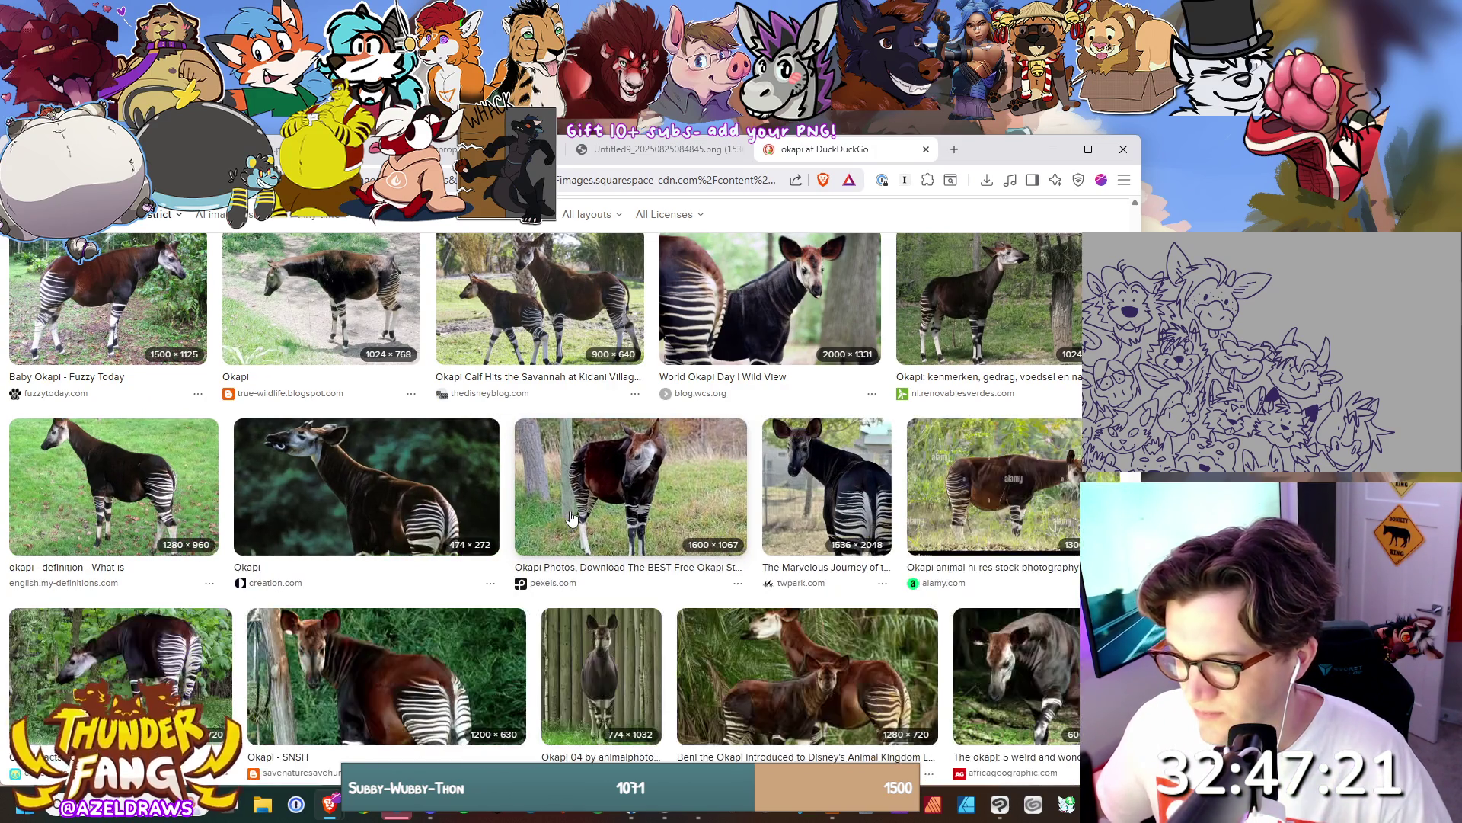
scroll(571, 517, down, 6)
scroll(290, 406, up, 10)
scroll(290, 406, up, 10)
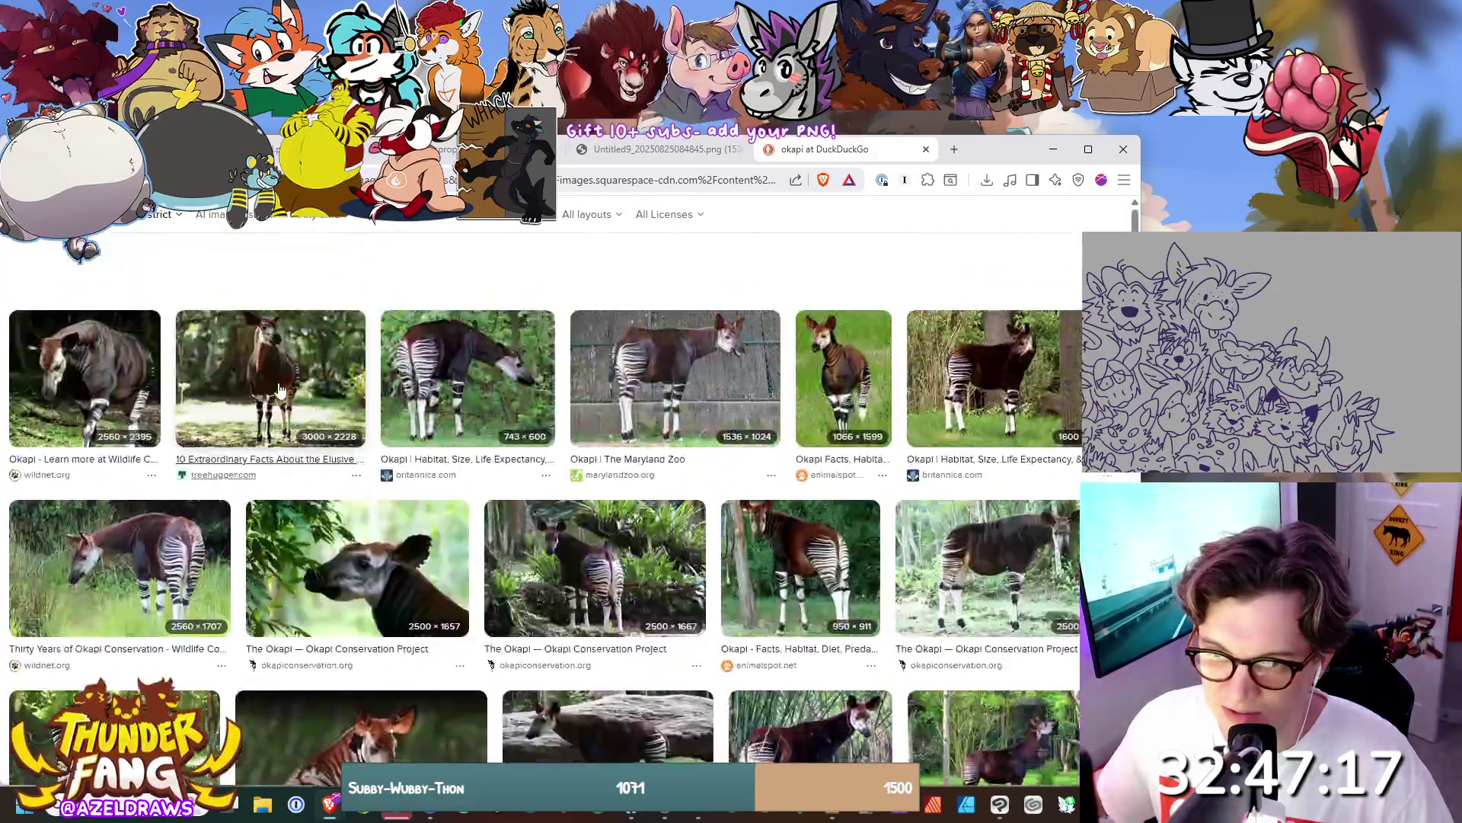
click(251, 227)
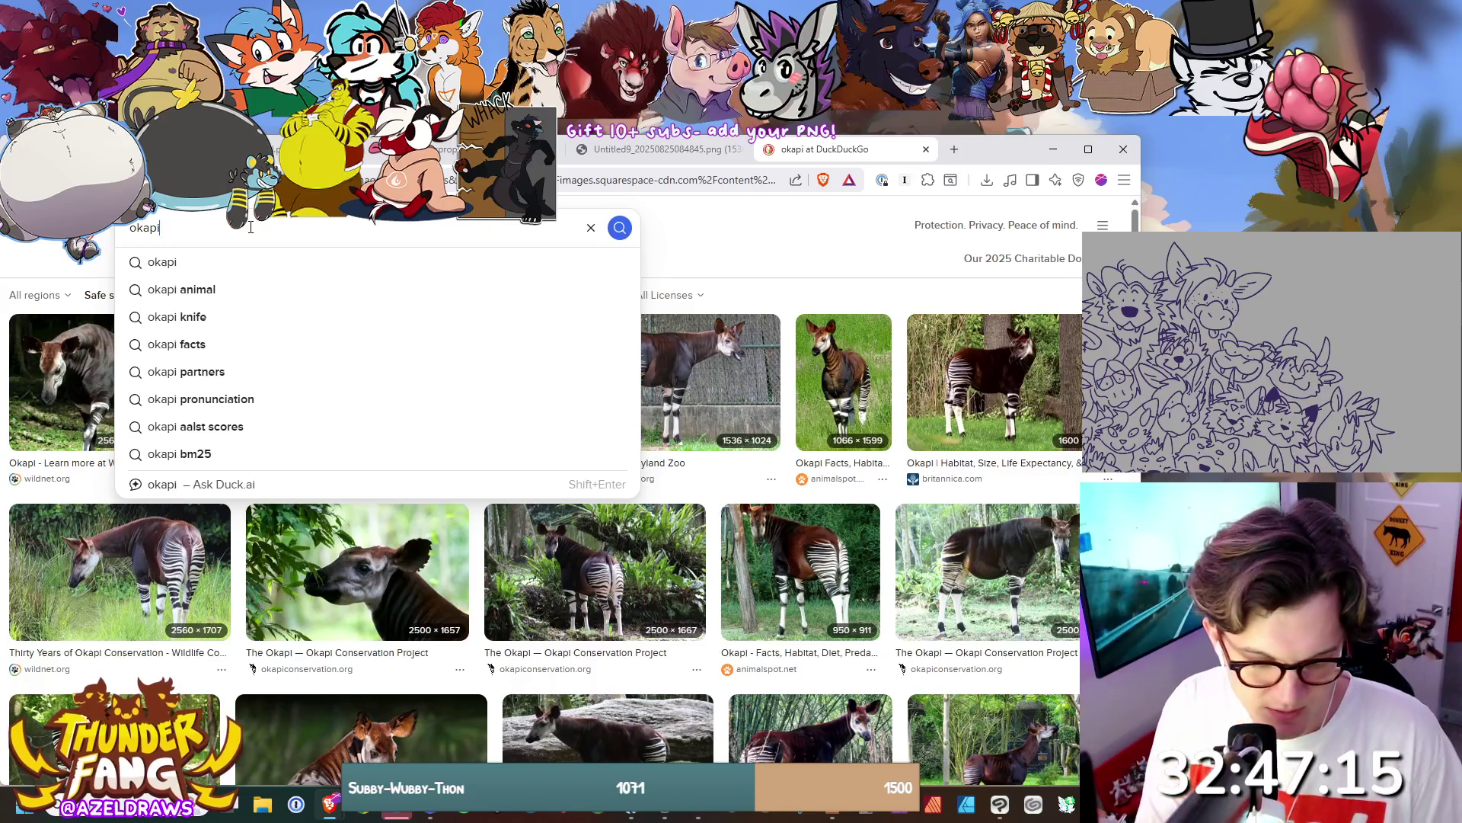
Search images for 'okapi size' and preview the okapi standing beside a man.
text( size)
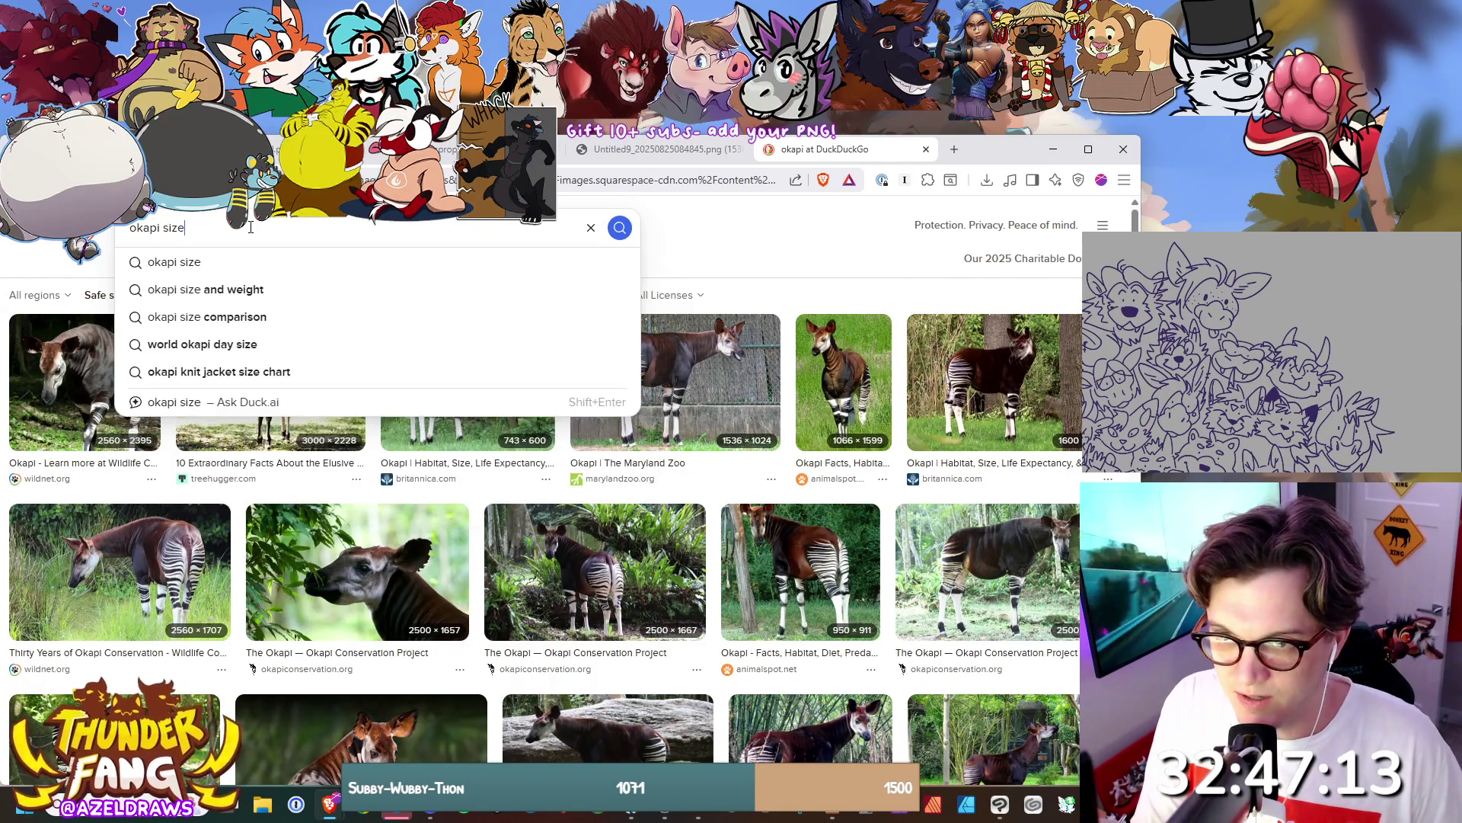
key(Return)
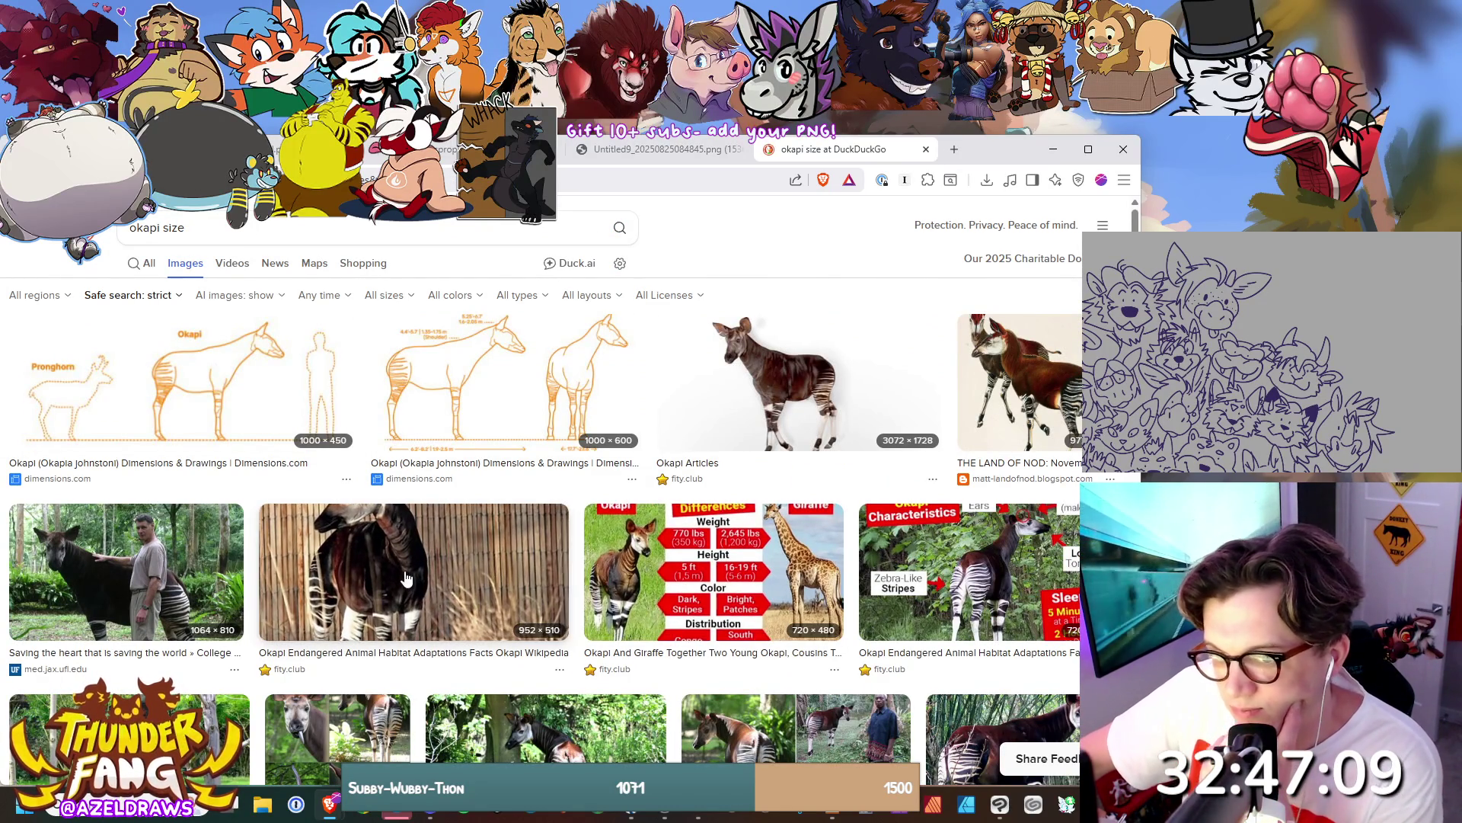
scroll(407, 576, down, 1)
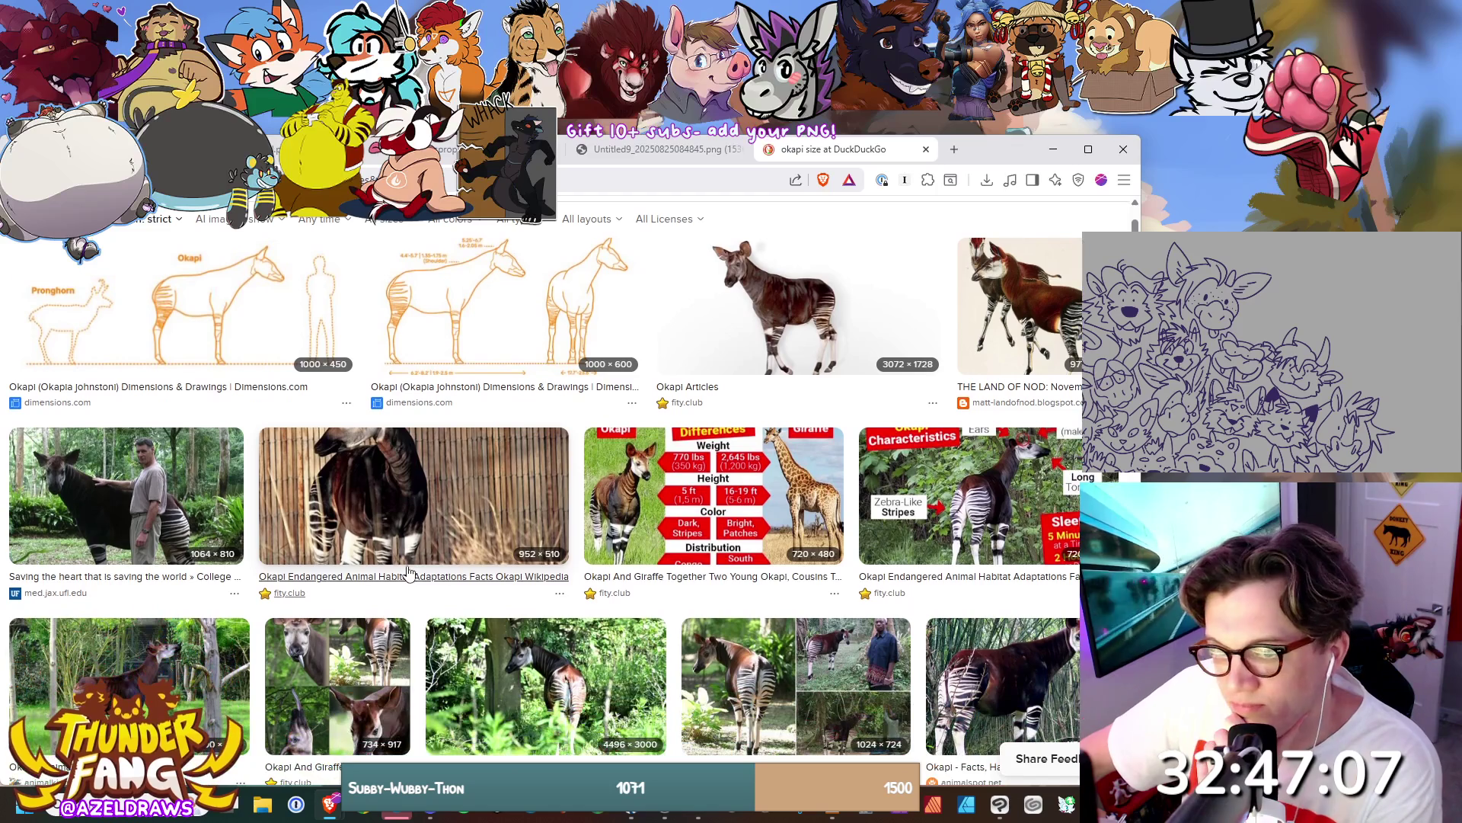
click(106, 509)
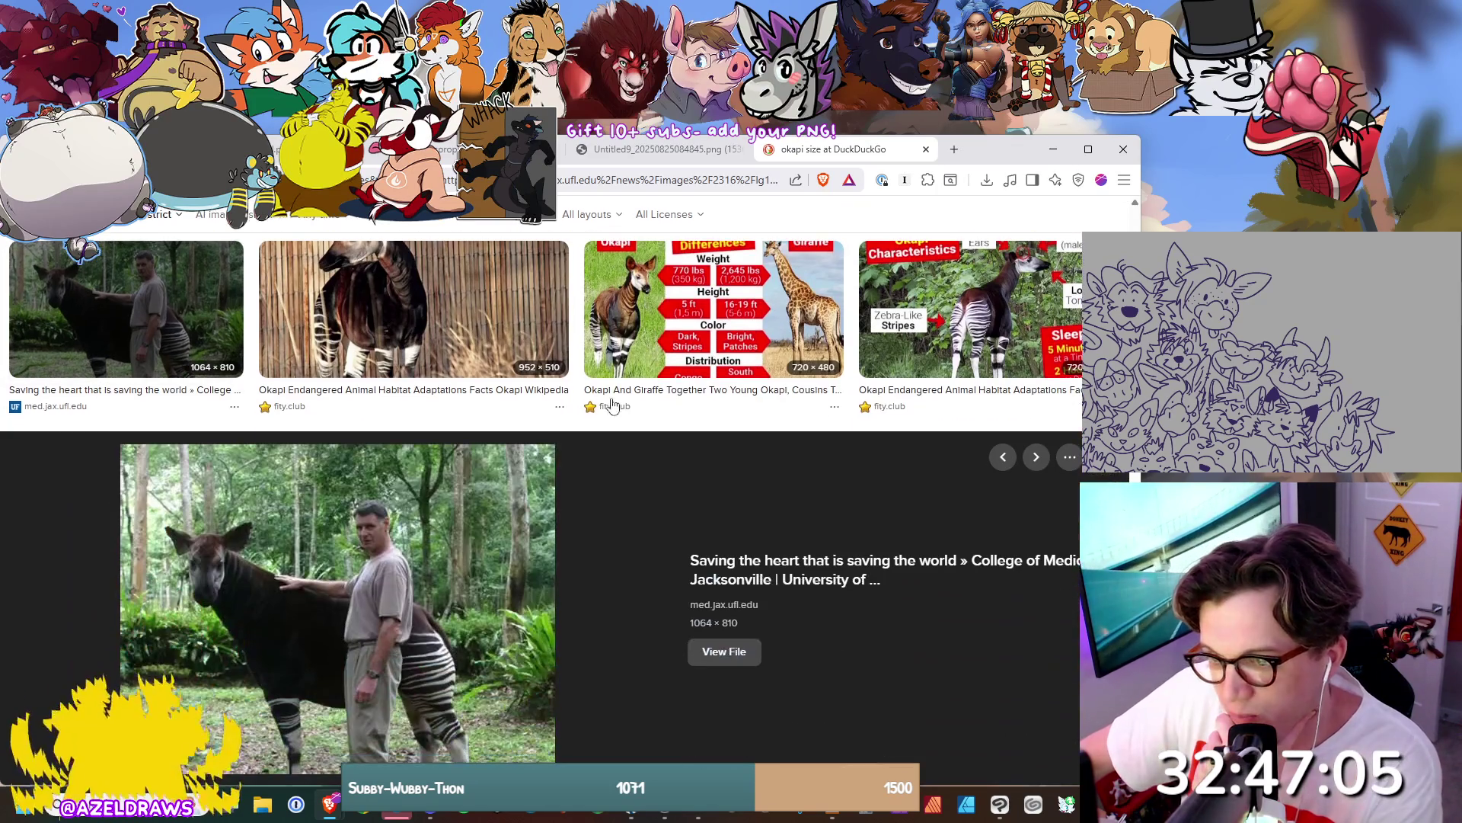
Preview the Okapi - SNSH photo, then open the 'Okapi vs Human: Key Differences Explained' image.
scroll(686, 350, down, 4)
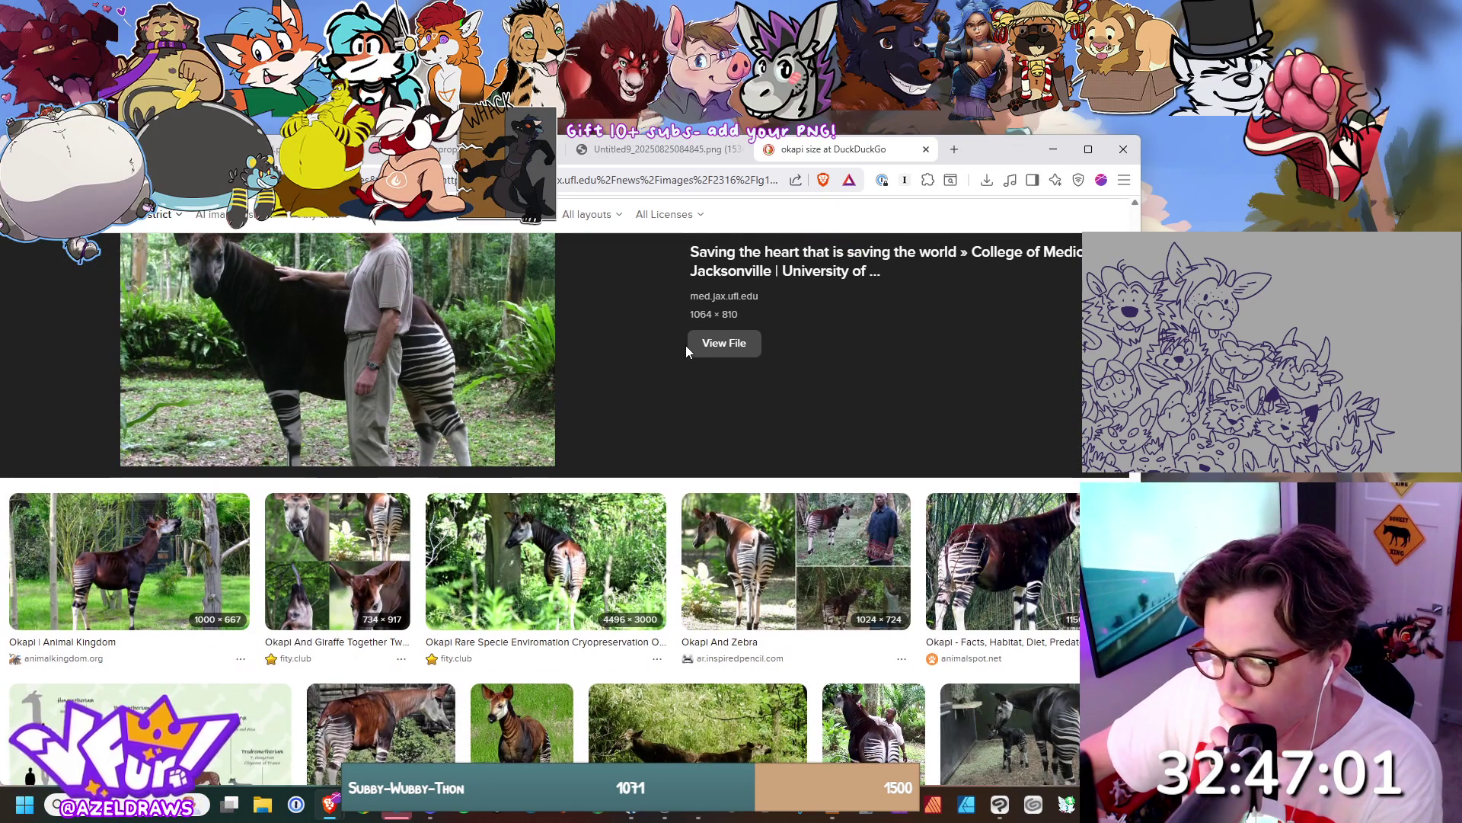
scroll(685, 345, down, 3)
scroll(686, 352, down, 3)
click(973, 467)
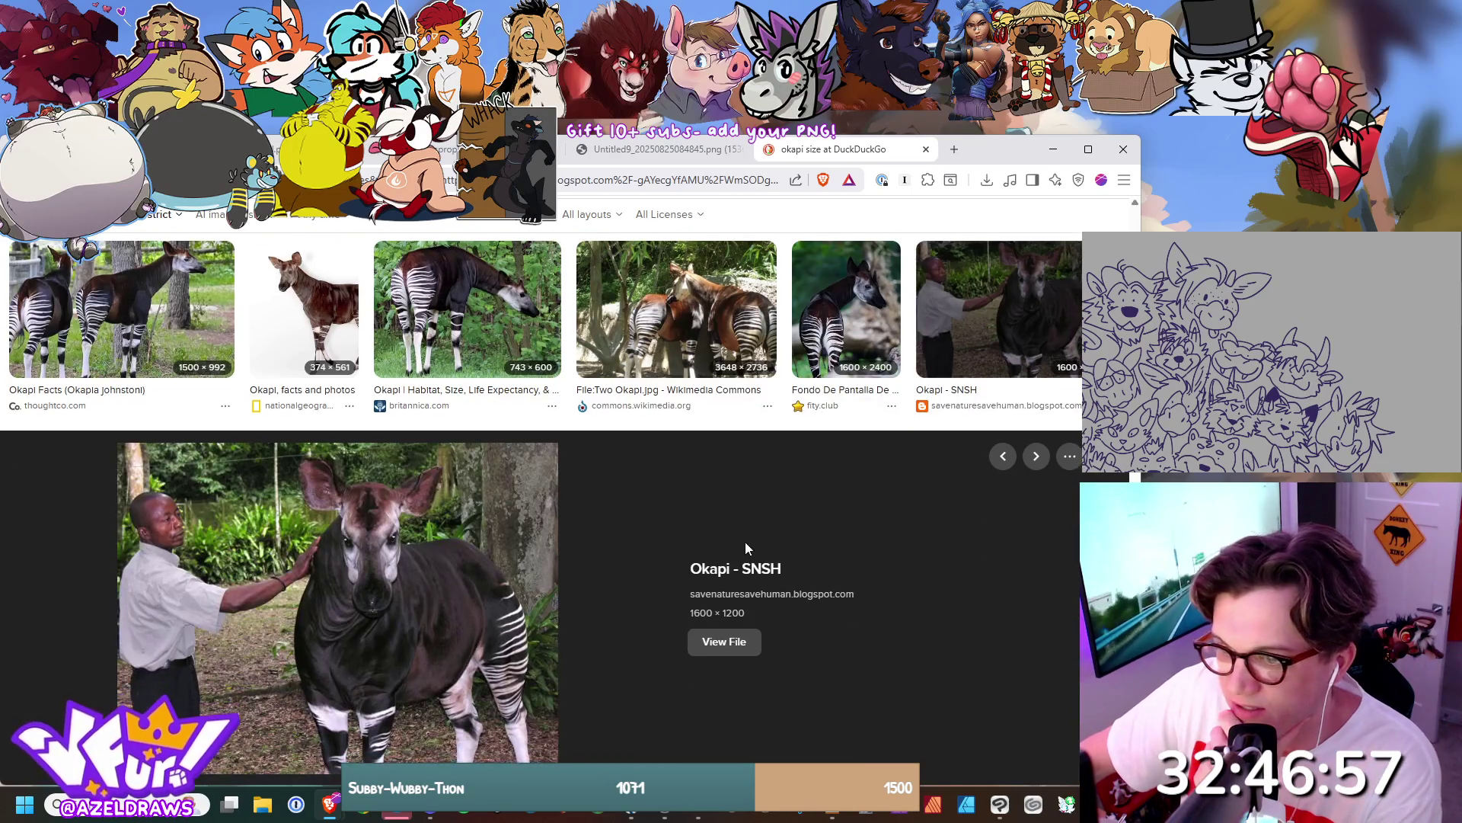
scroll(746, 547, down, 2)
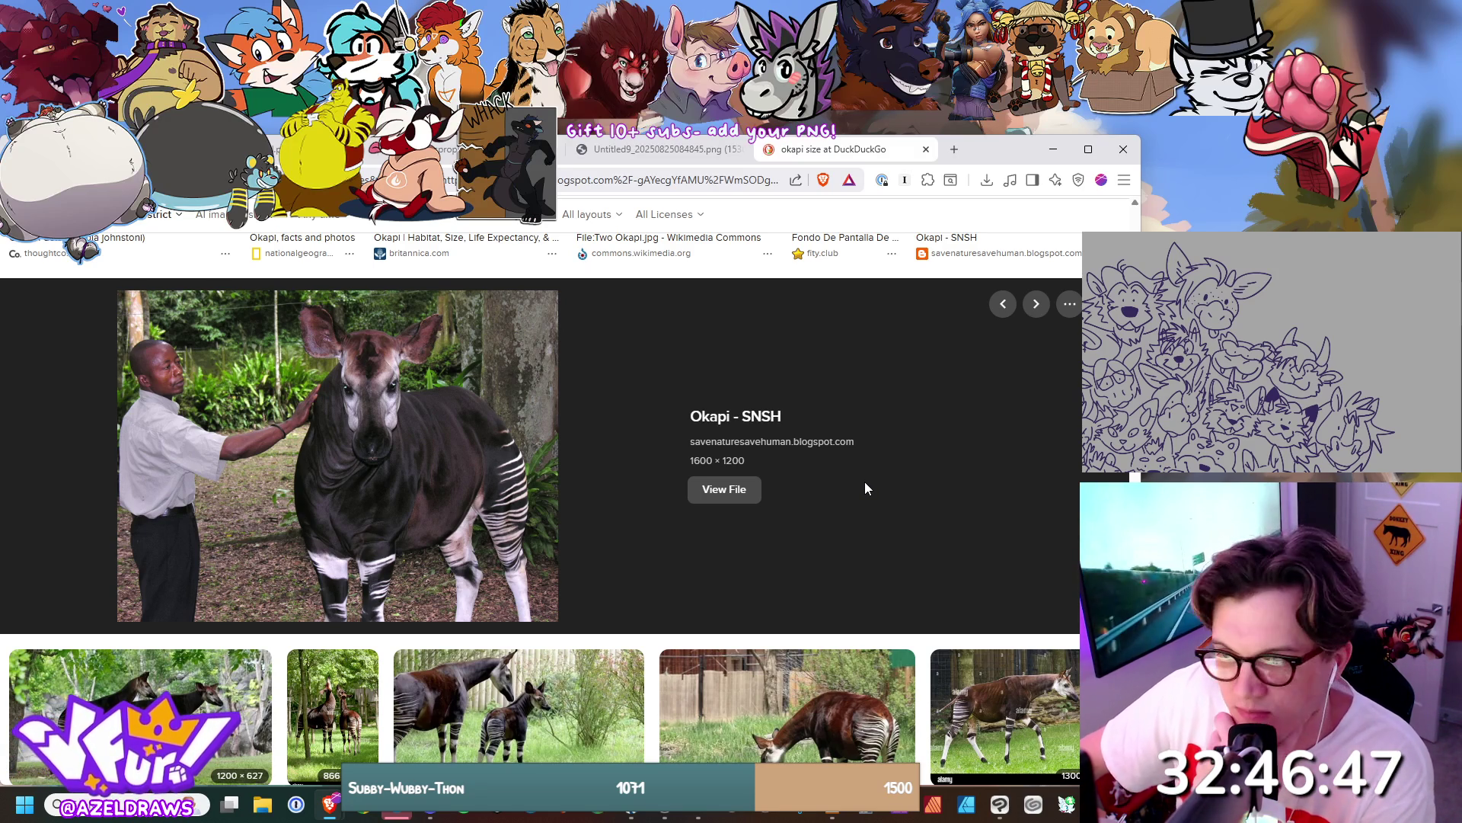
key(Escape)
scroll(869, 489, down, 5)
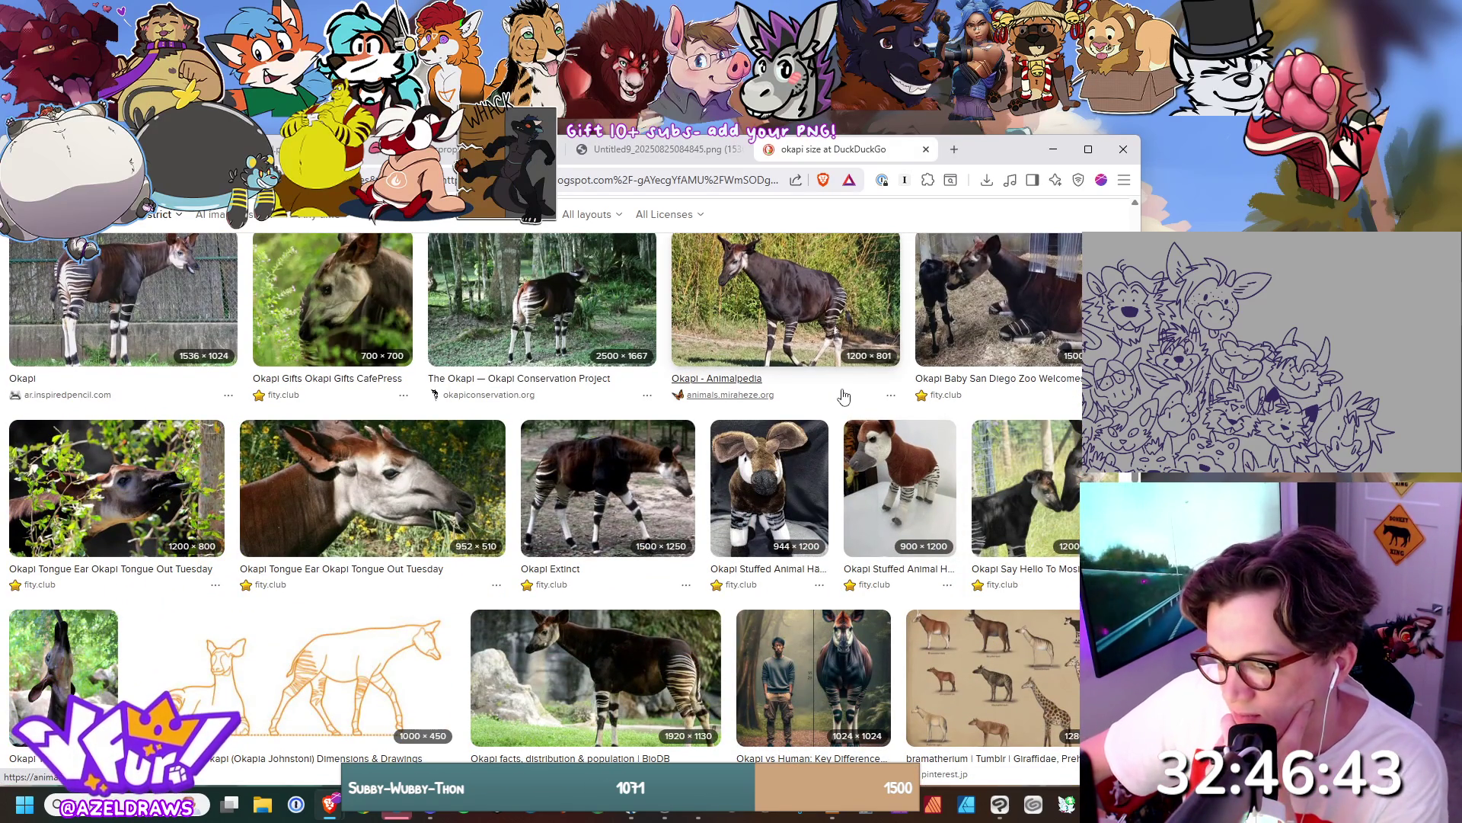
scroll(844, 395, down, 3)
click(784, 478)
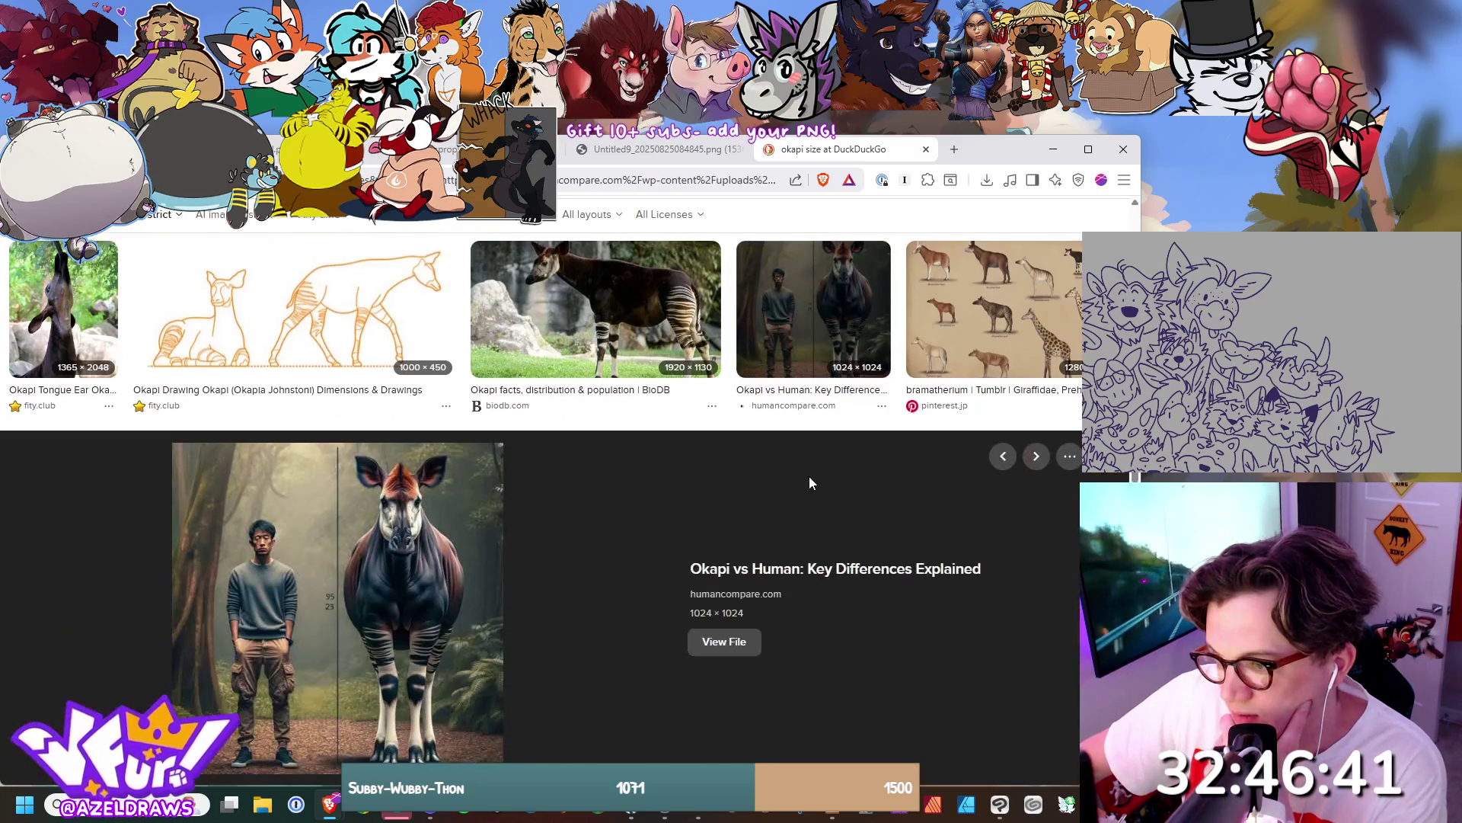
Browse down through the 'okapi size' photo results.
scroll(813, 481, down, 2)
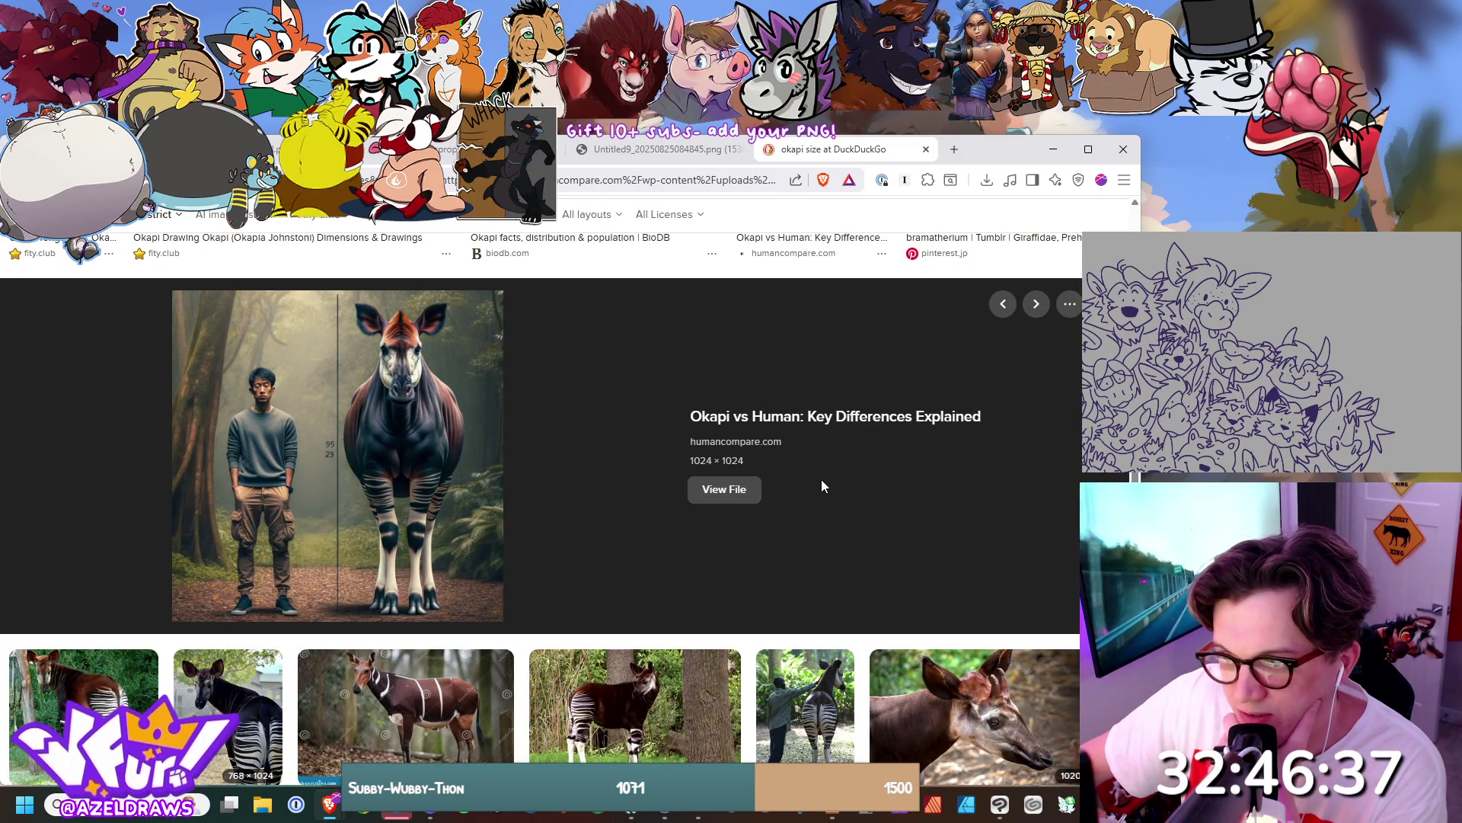
scroll(825, 480, down, 2)
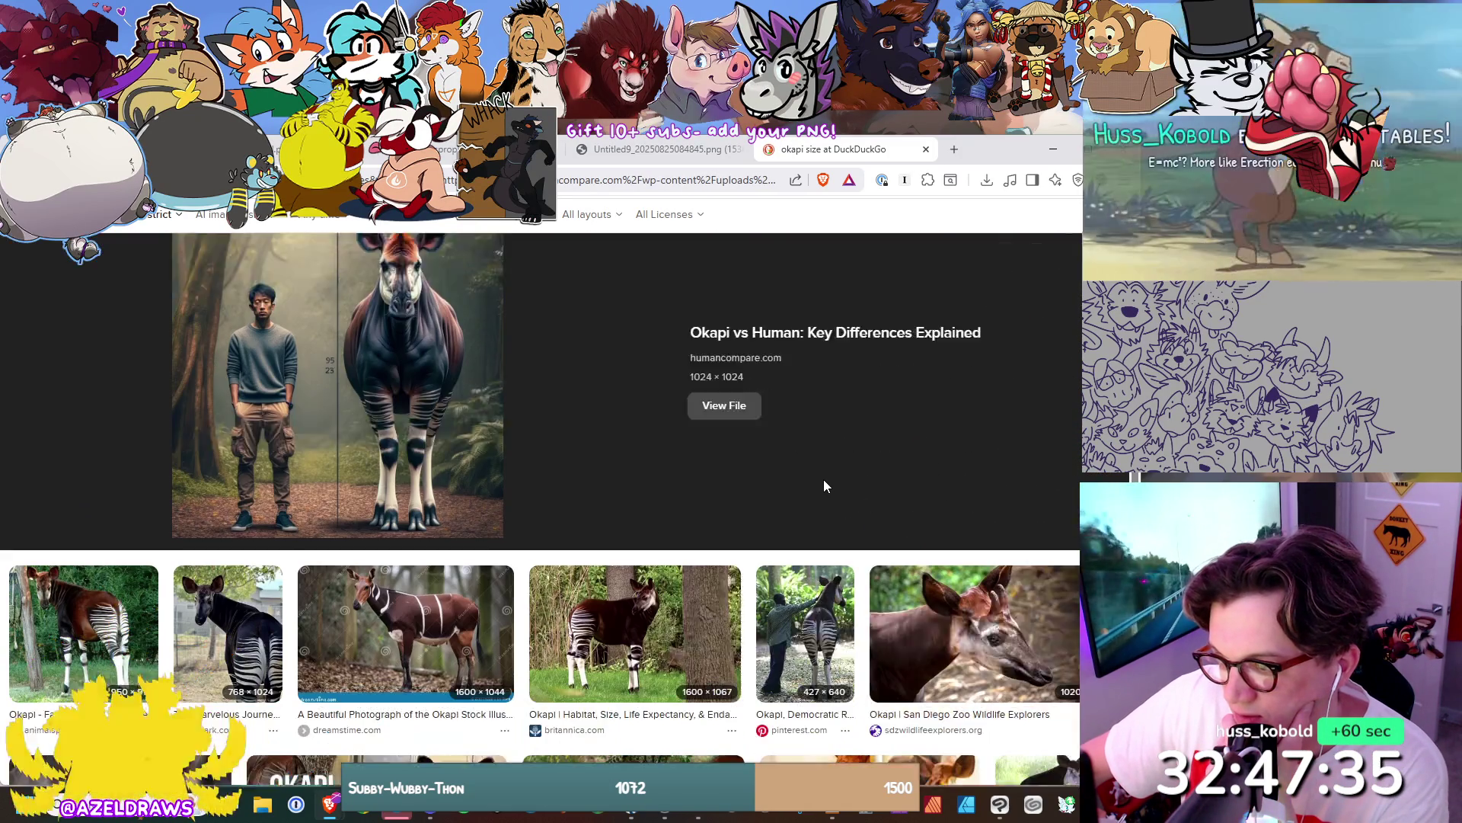
scroll(826, 486, down, 6)
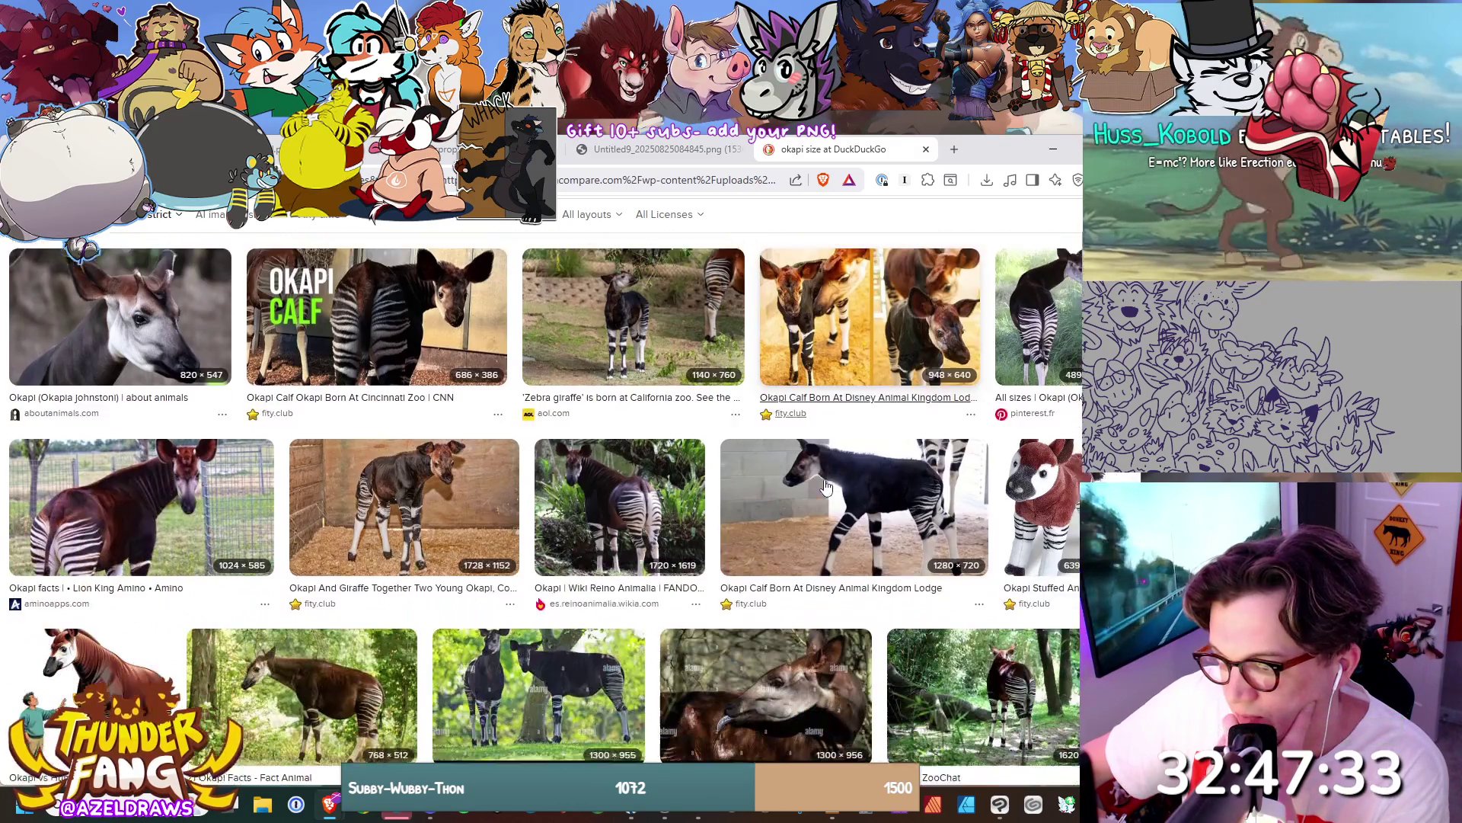
scroll(827, 486, down, 10)
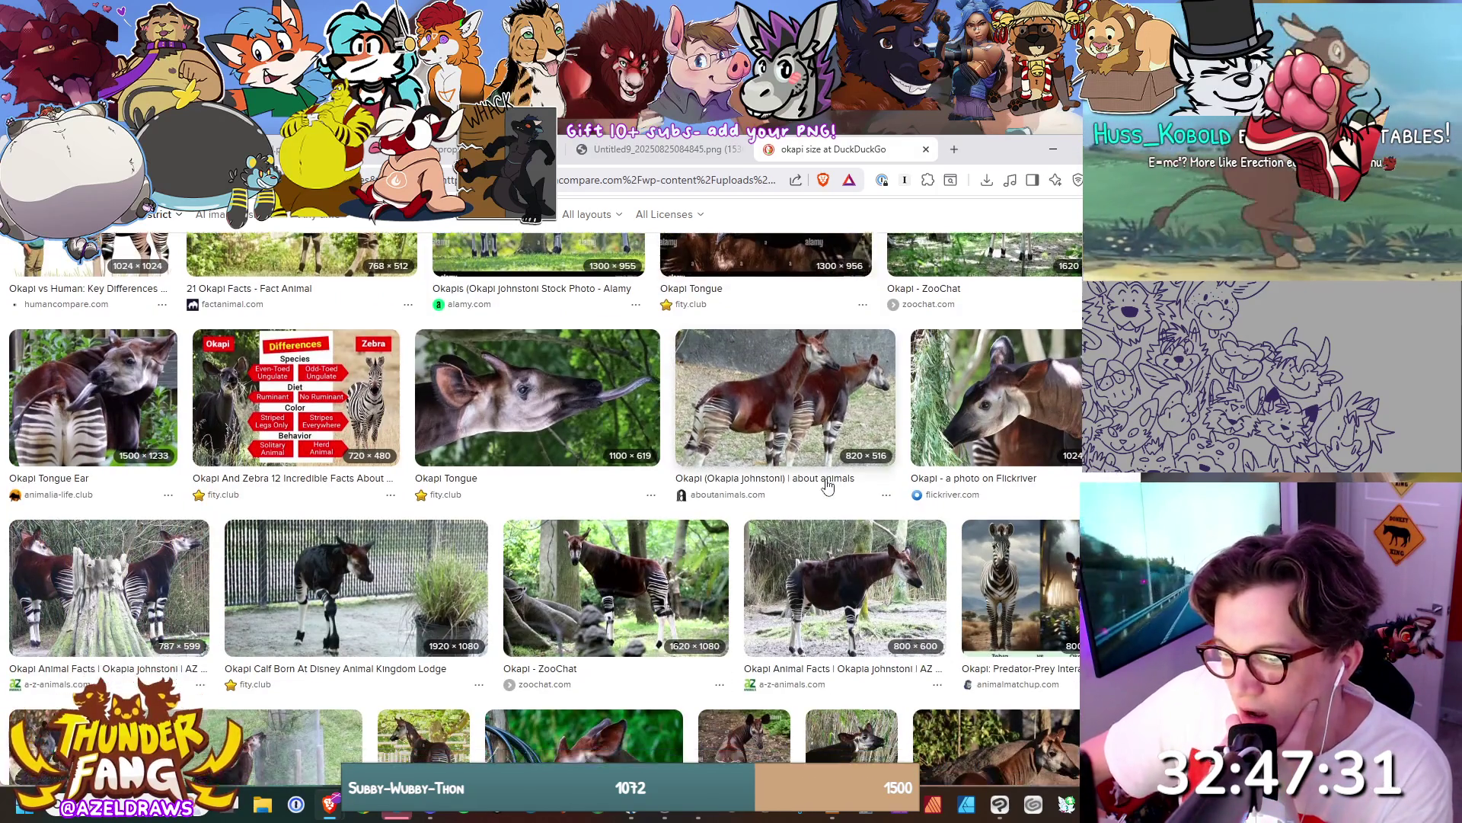
scroll(829, 484, down, 5)
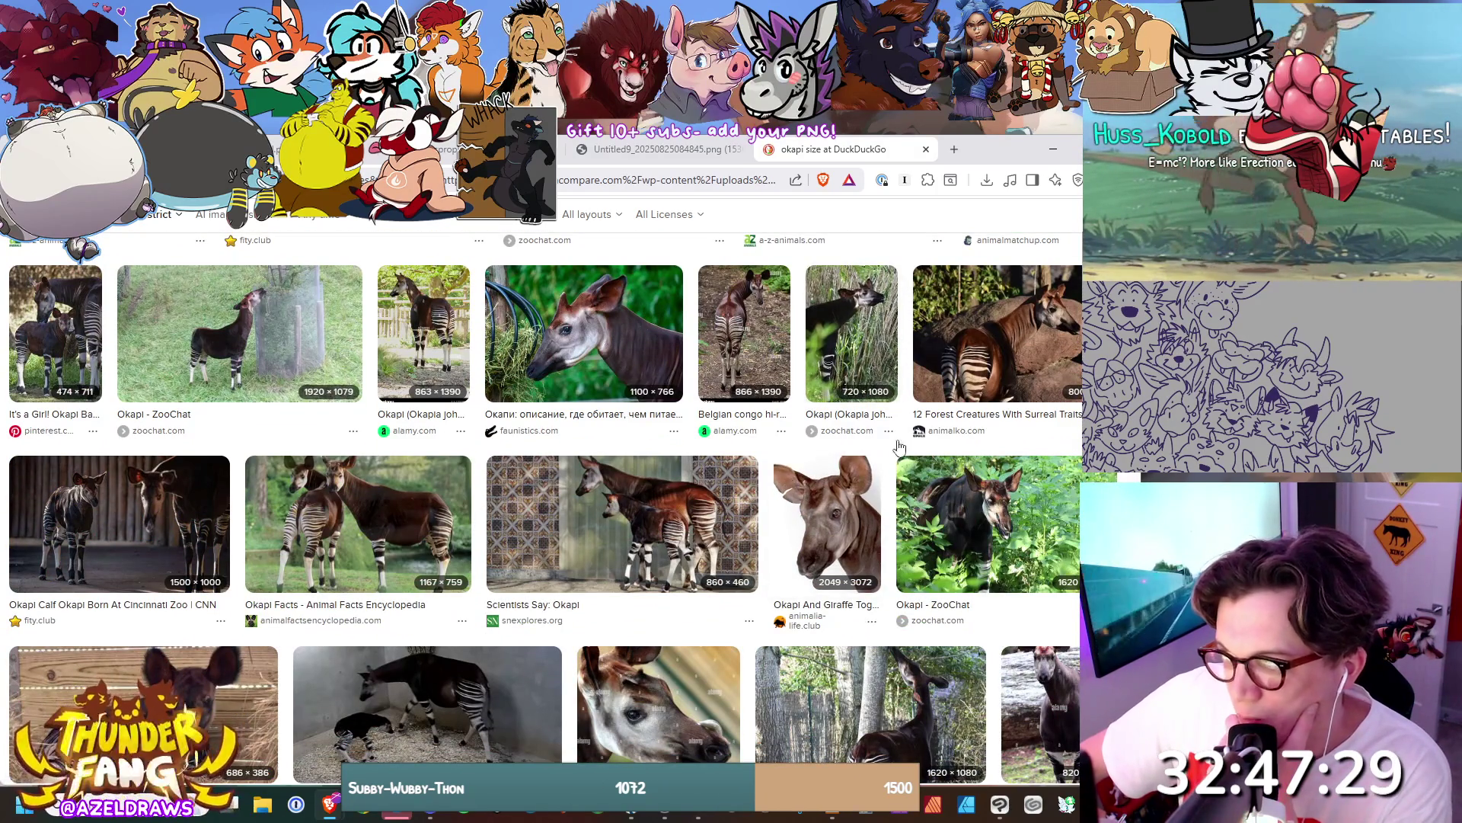
scroll(908, 444, down, 8)
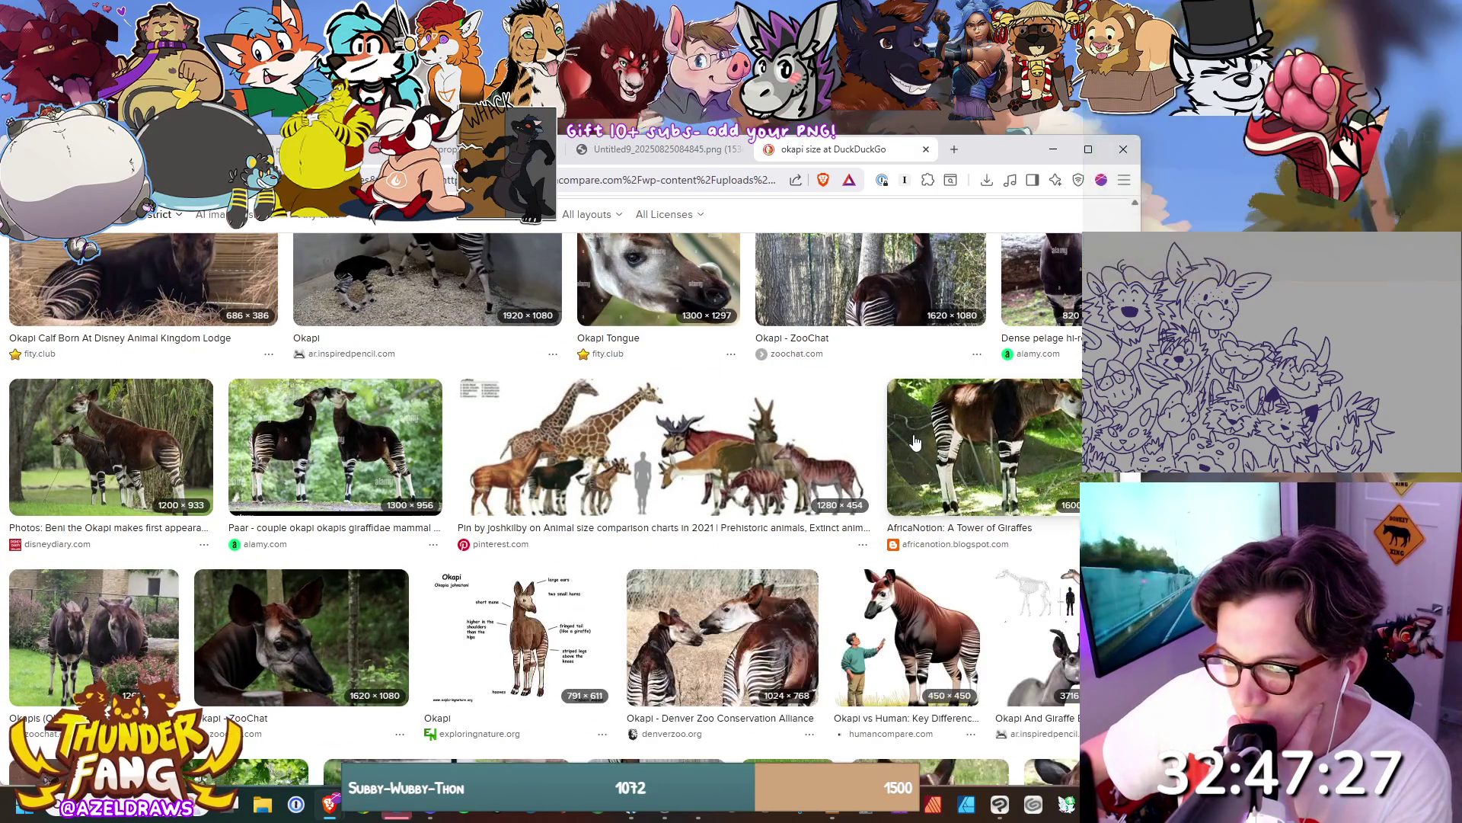
scroll(915, 441, down, 3)
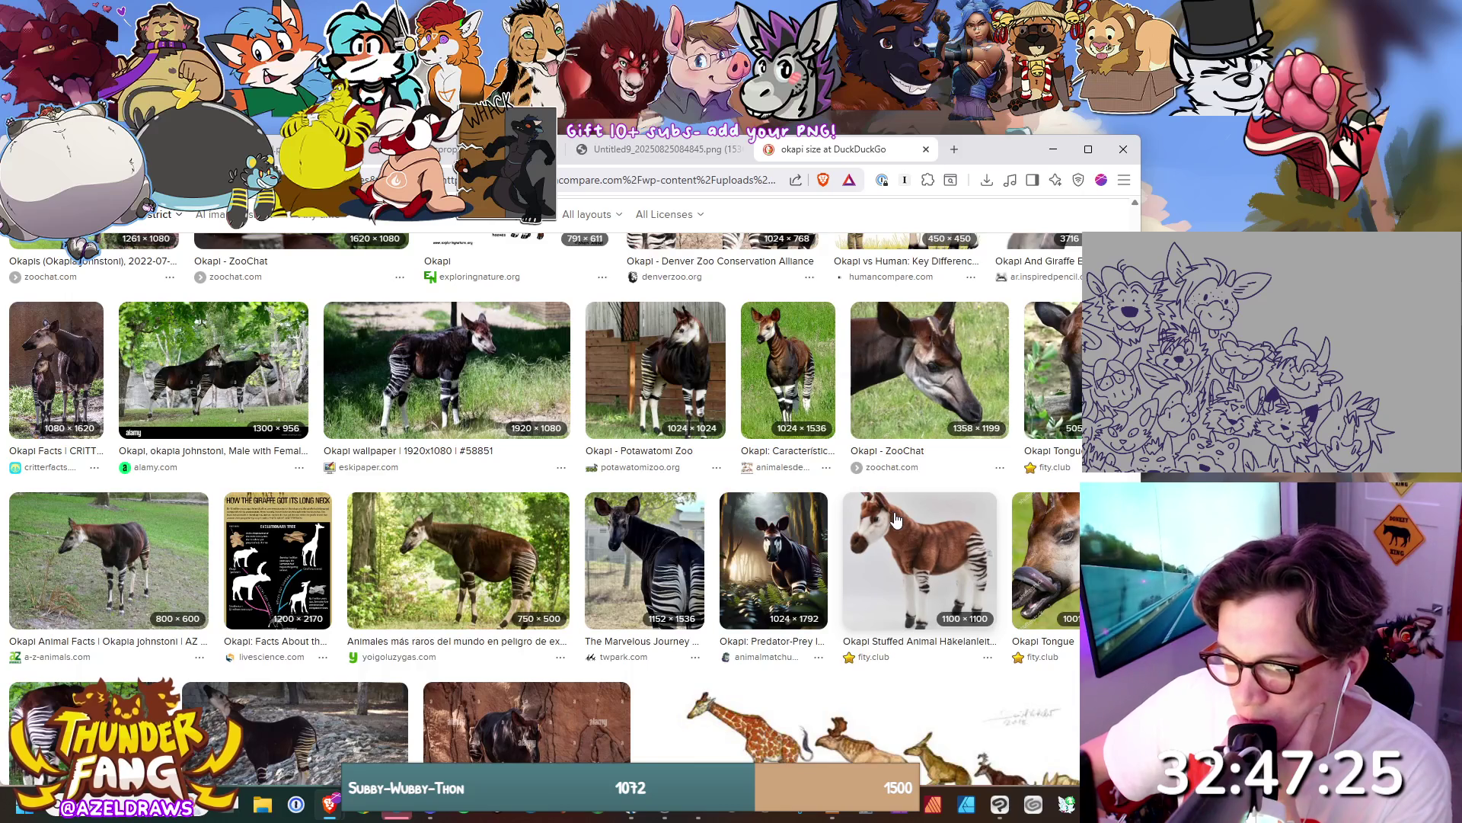
scroll(896, 519, down, 3)
scroll(898, 516, down, 3)
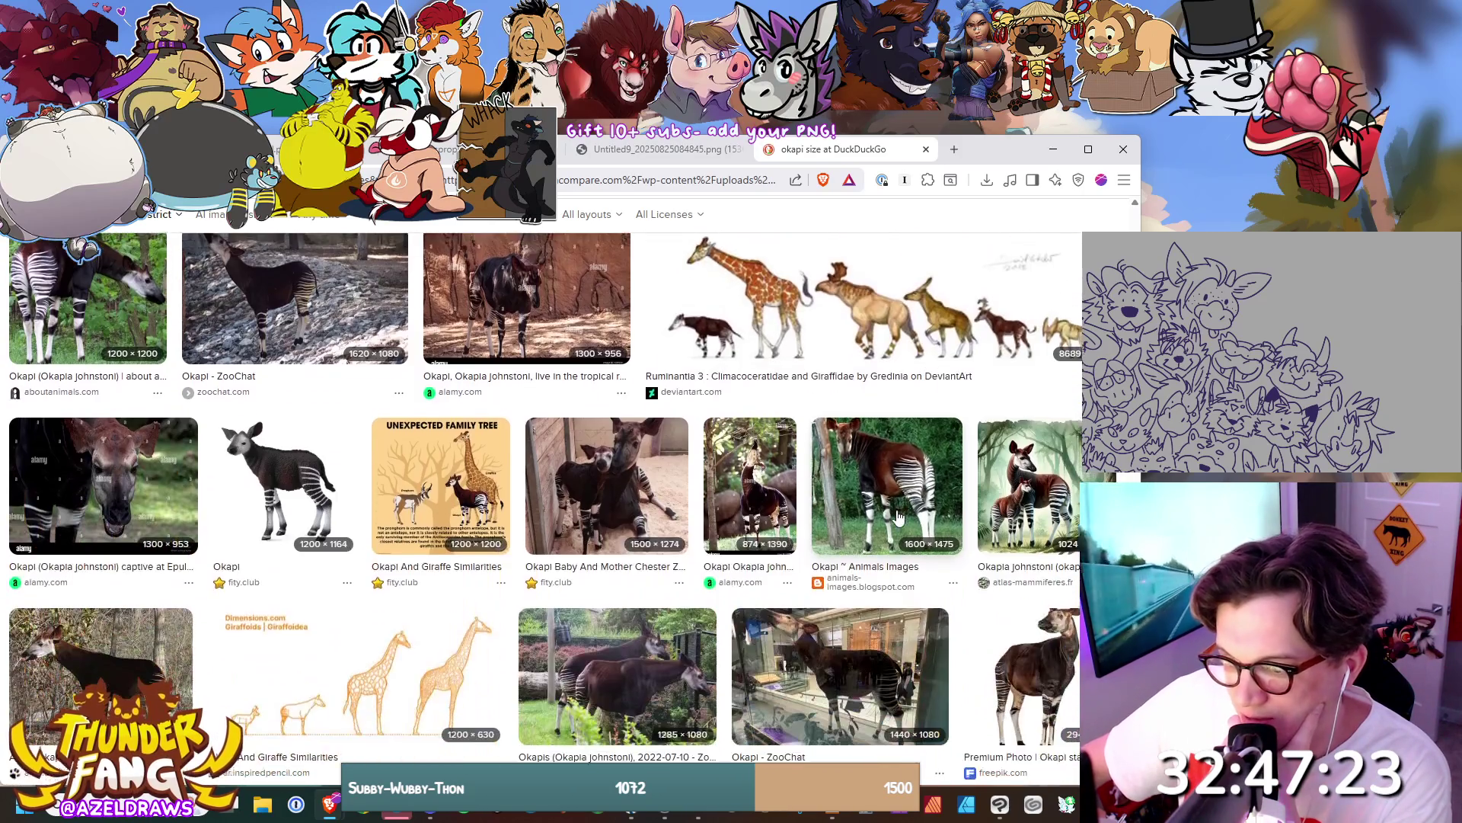
scroll(898, 516, down, 2)
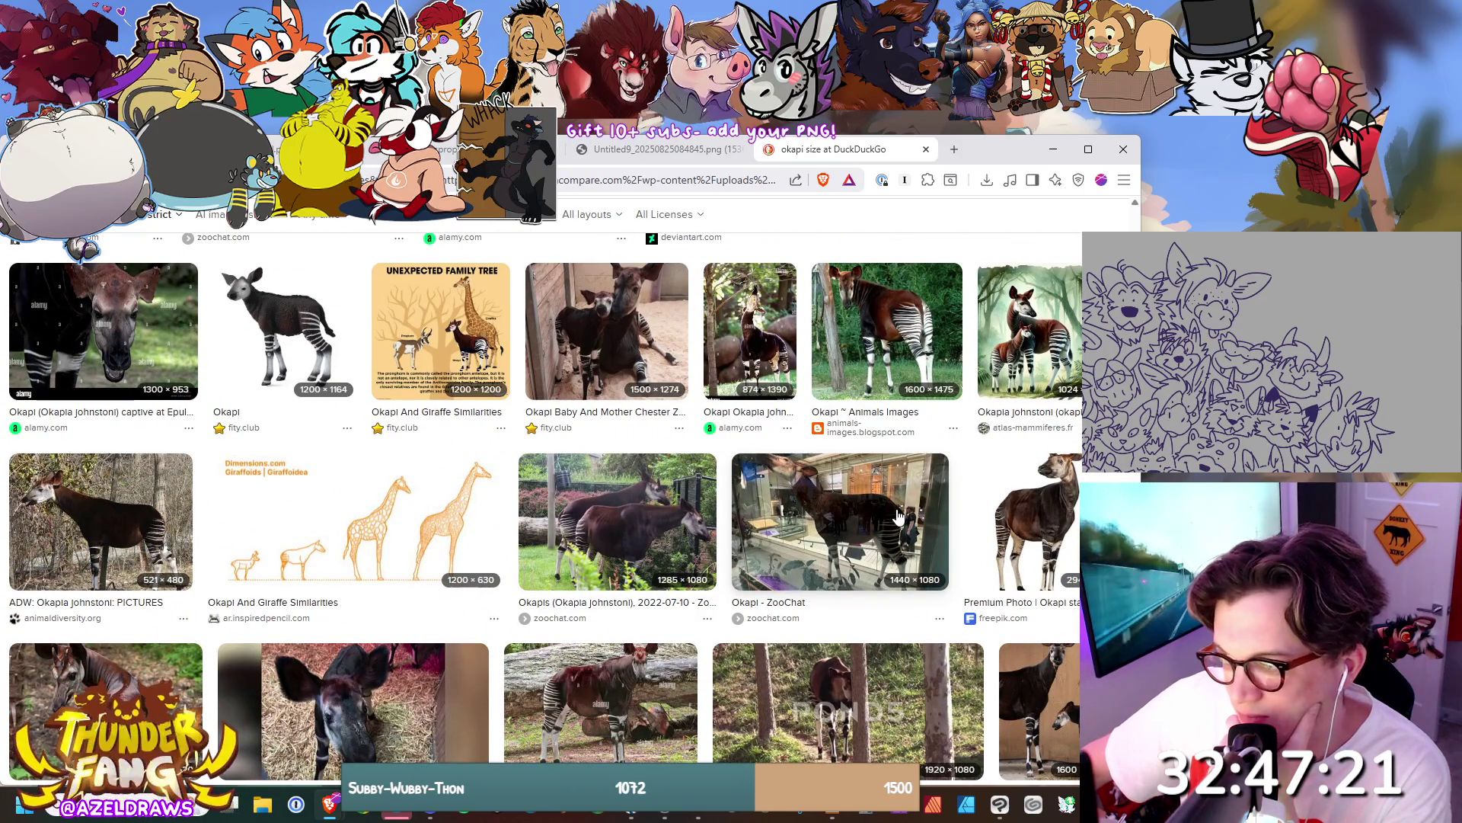
scroll(913, 504, down, 5)
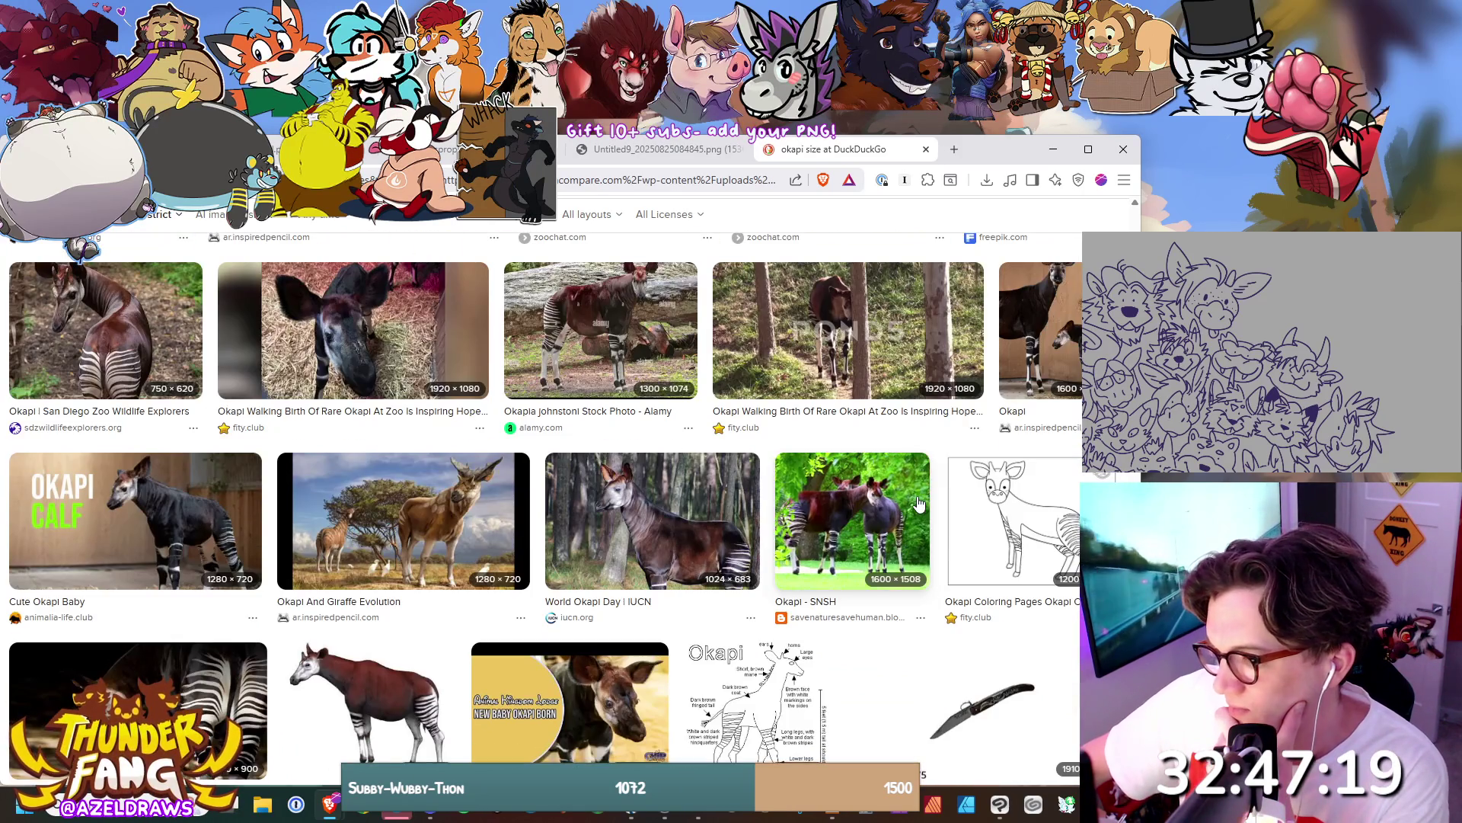
scroll(913, 499, down, 3)
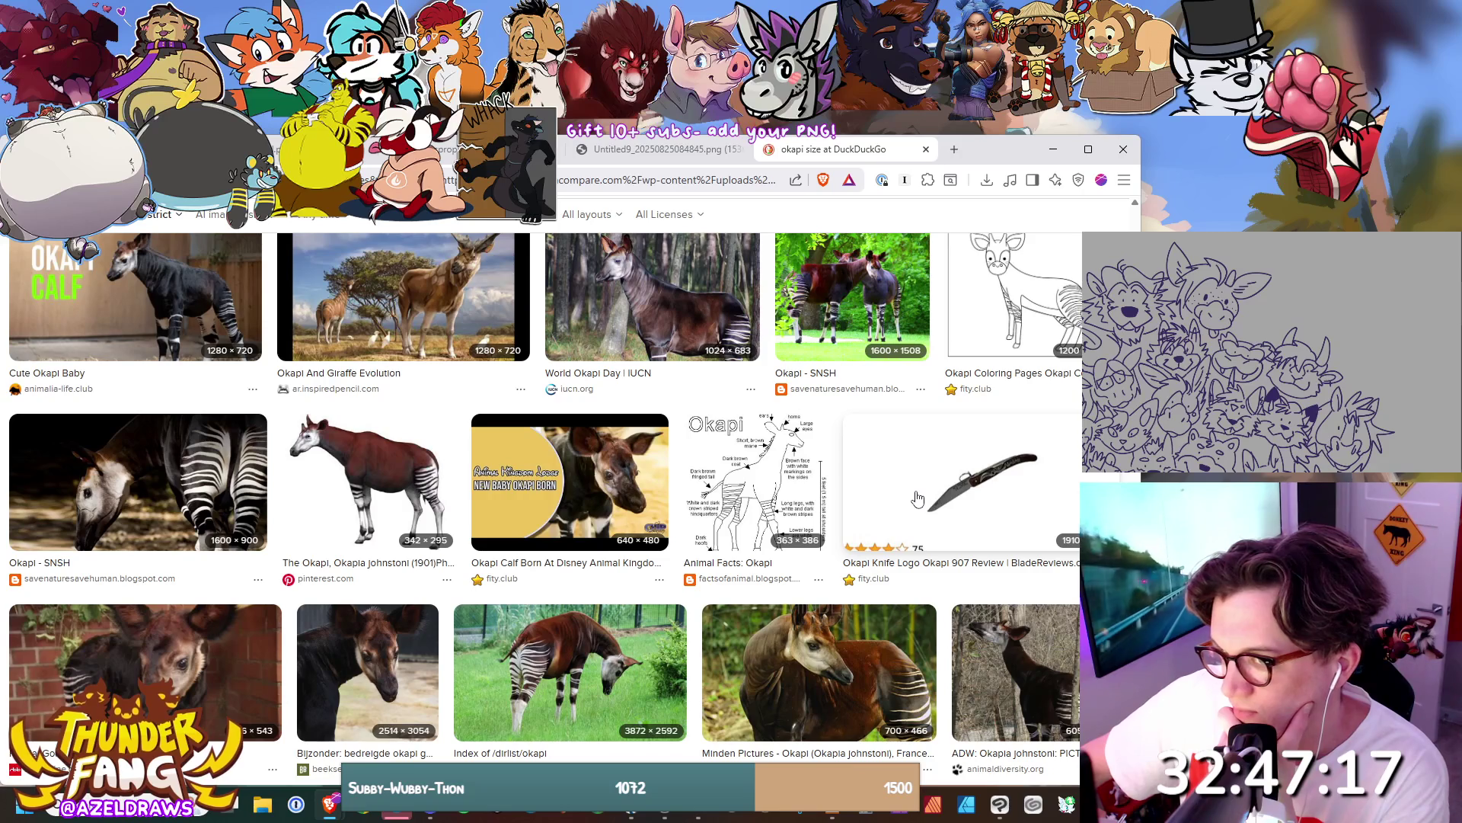
scroll(918, 498, up, 2)
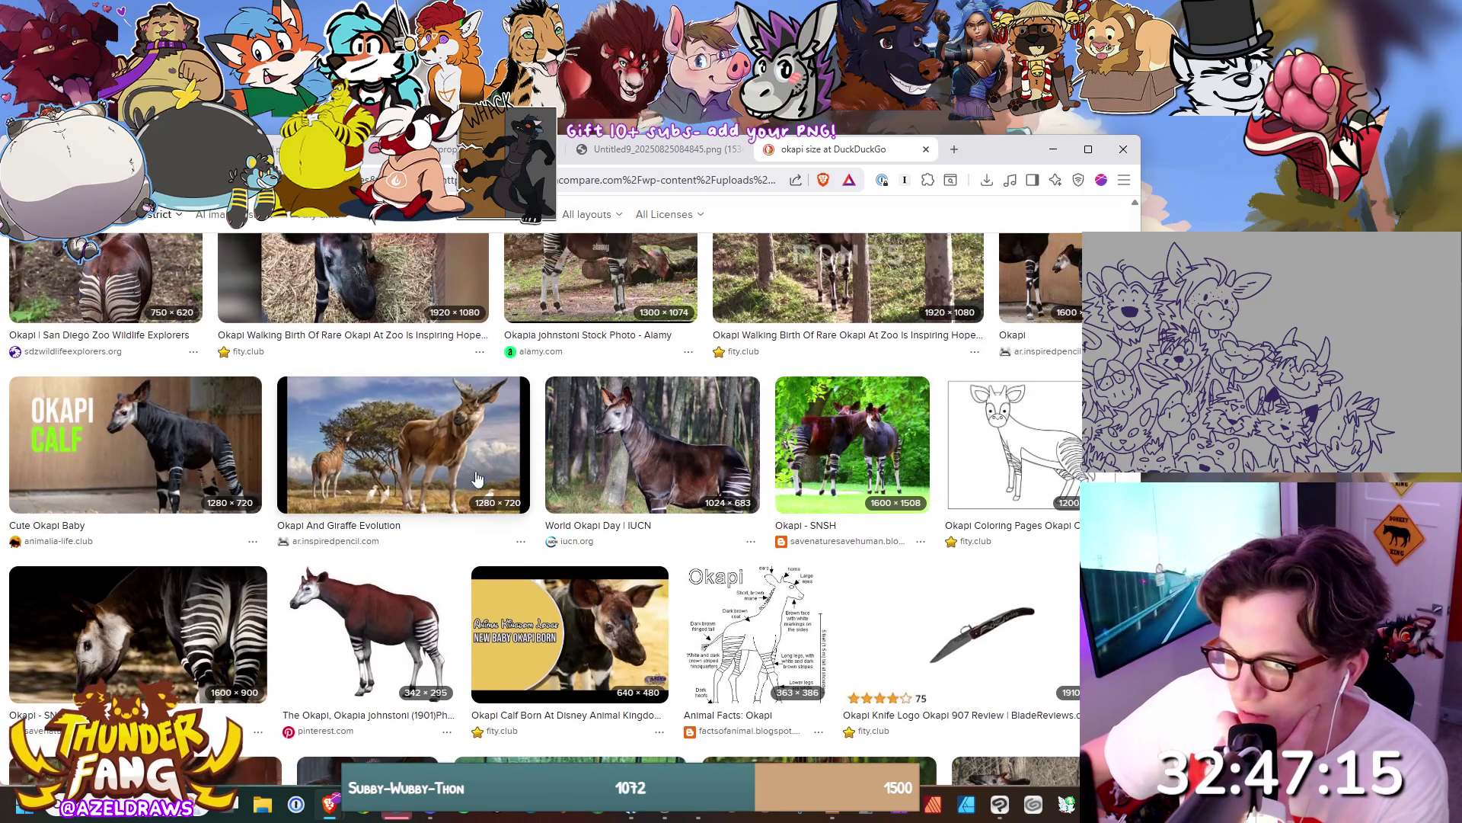
Enlarge the Okapi And Giraffe Evolution image and keep looking through the okapi photos.
click(446, 434)
scroll(702, 447, down, 2)
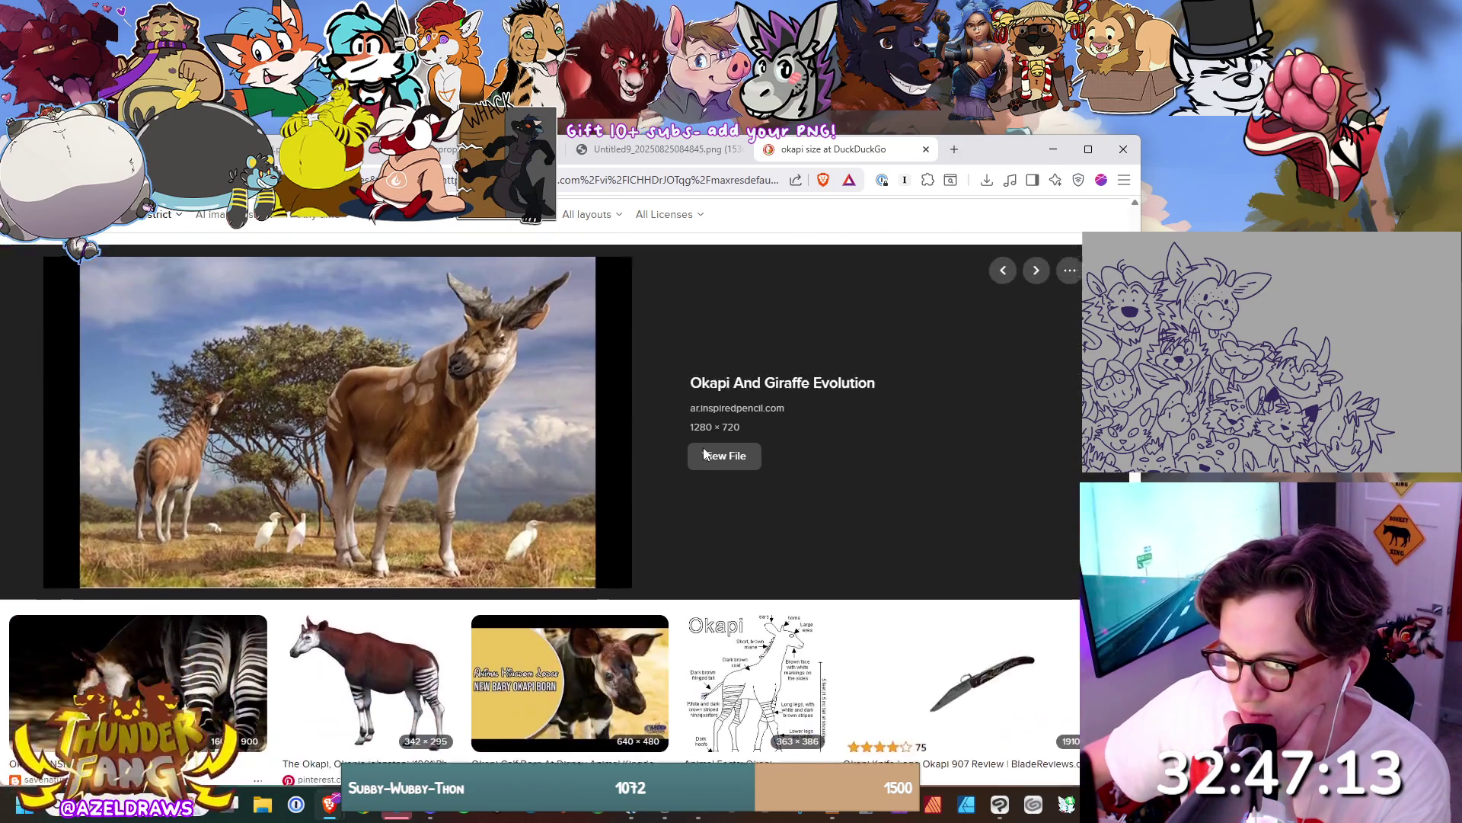
scroll(894, 459, down, 10)
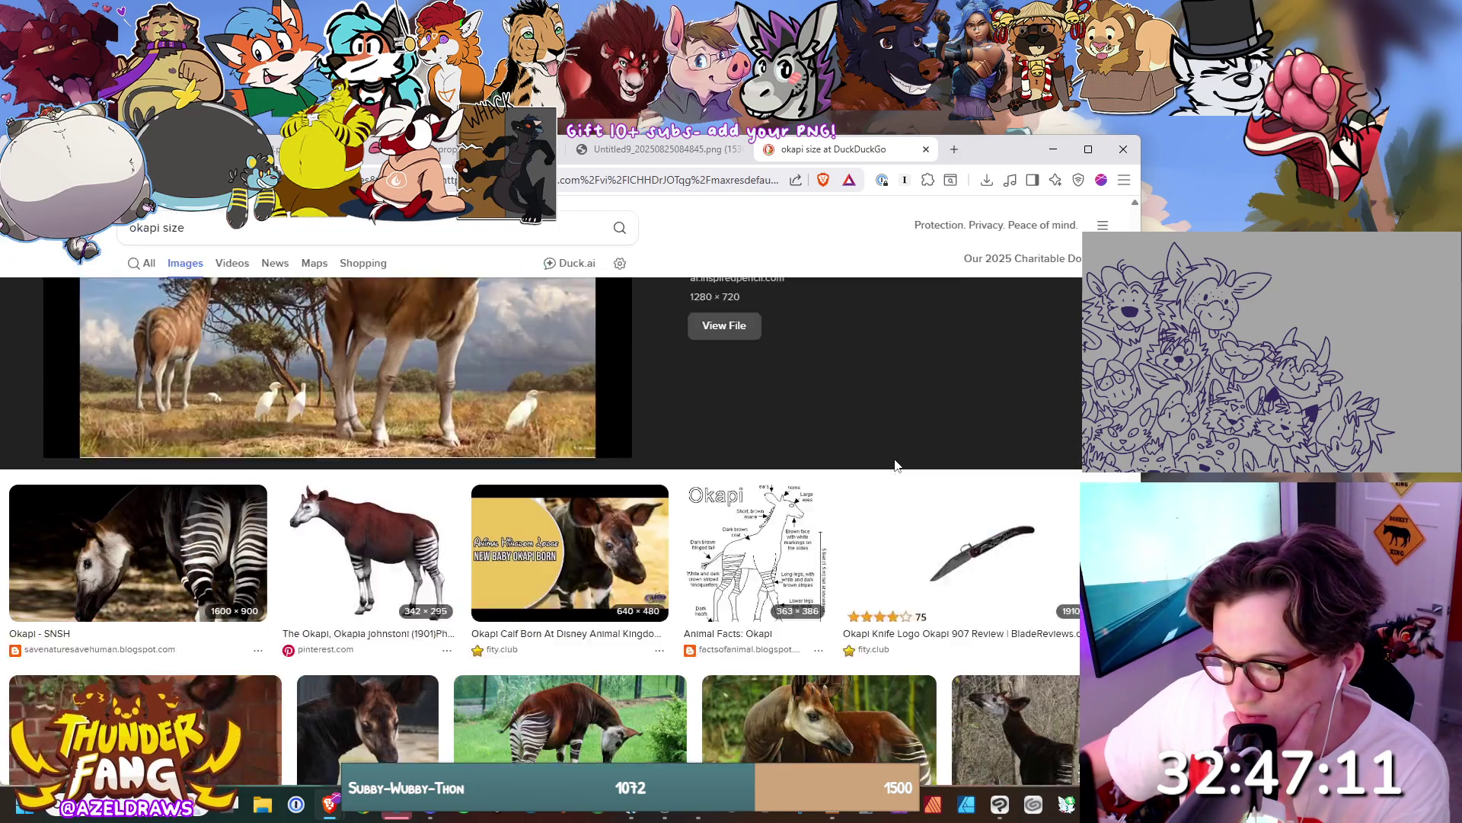
scroll(898, 463, down, 3)
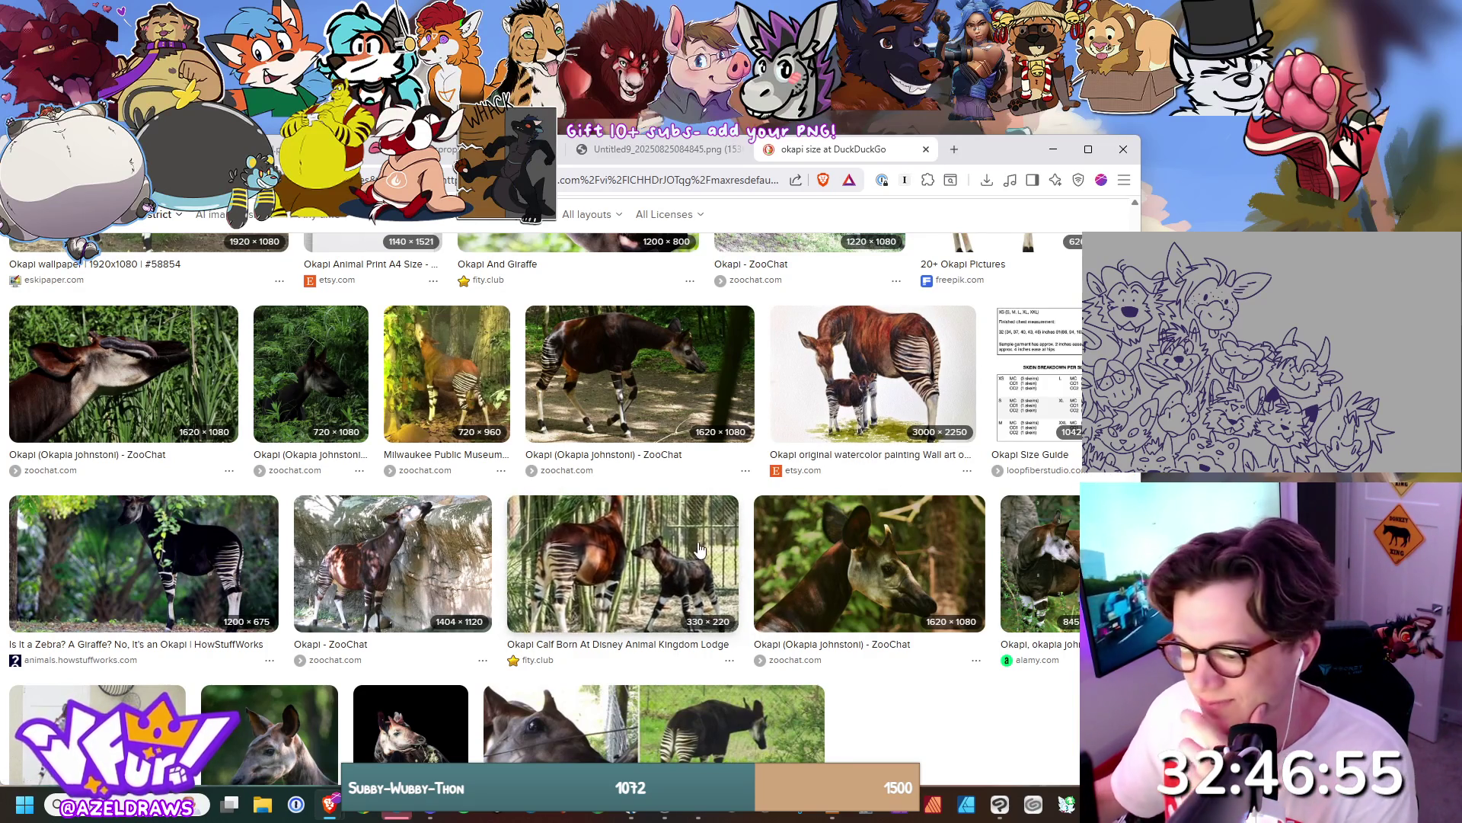
scroll(695, 550, down, 4)
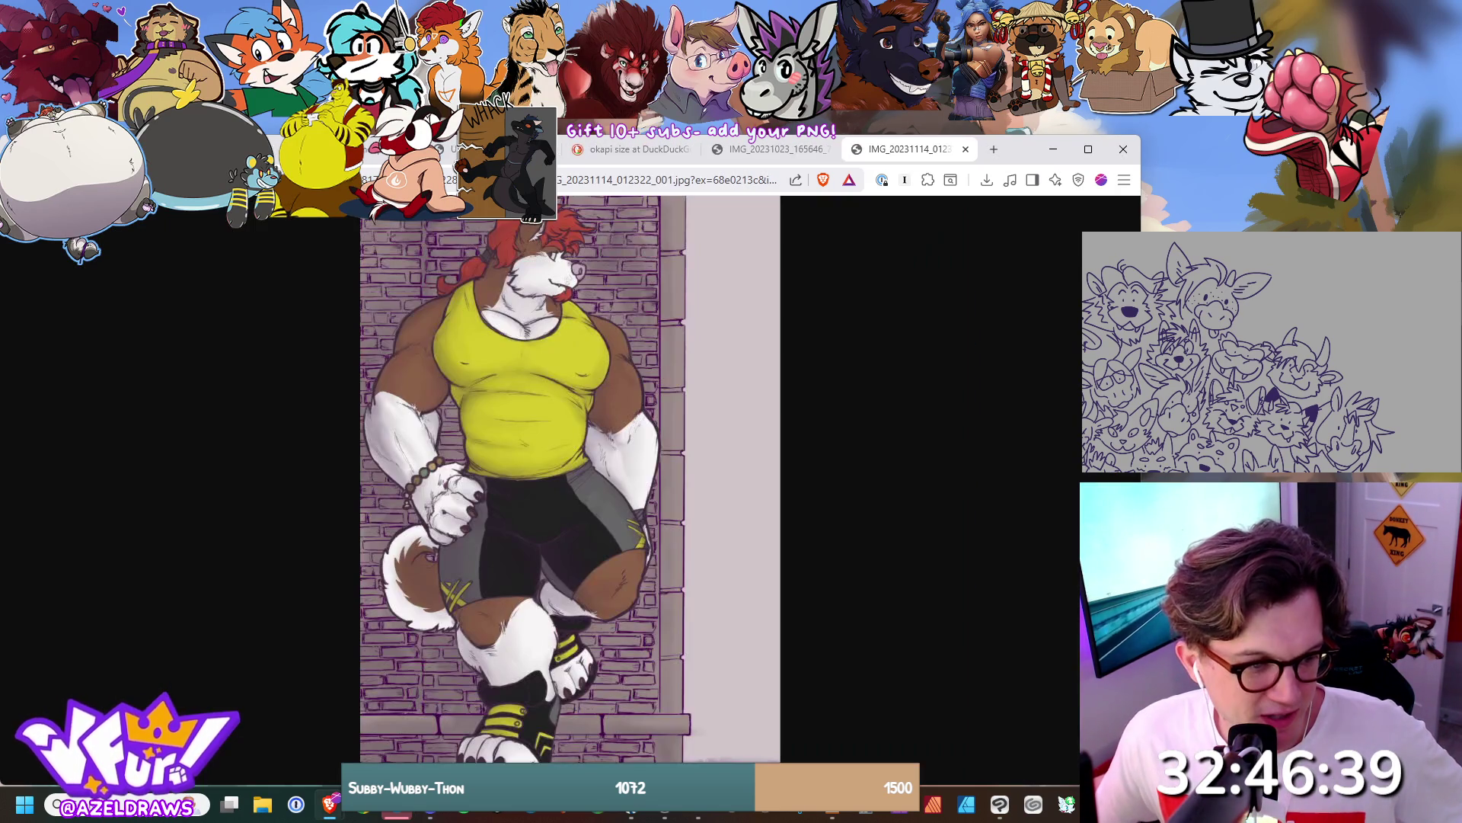
Close three unneeded browser tabs.
key(alt+Tab)
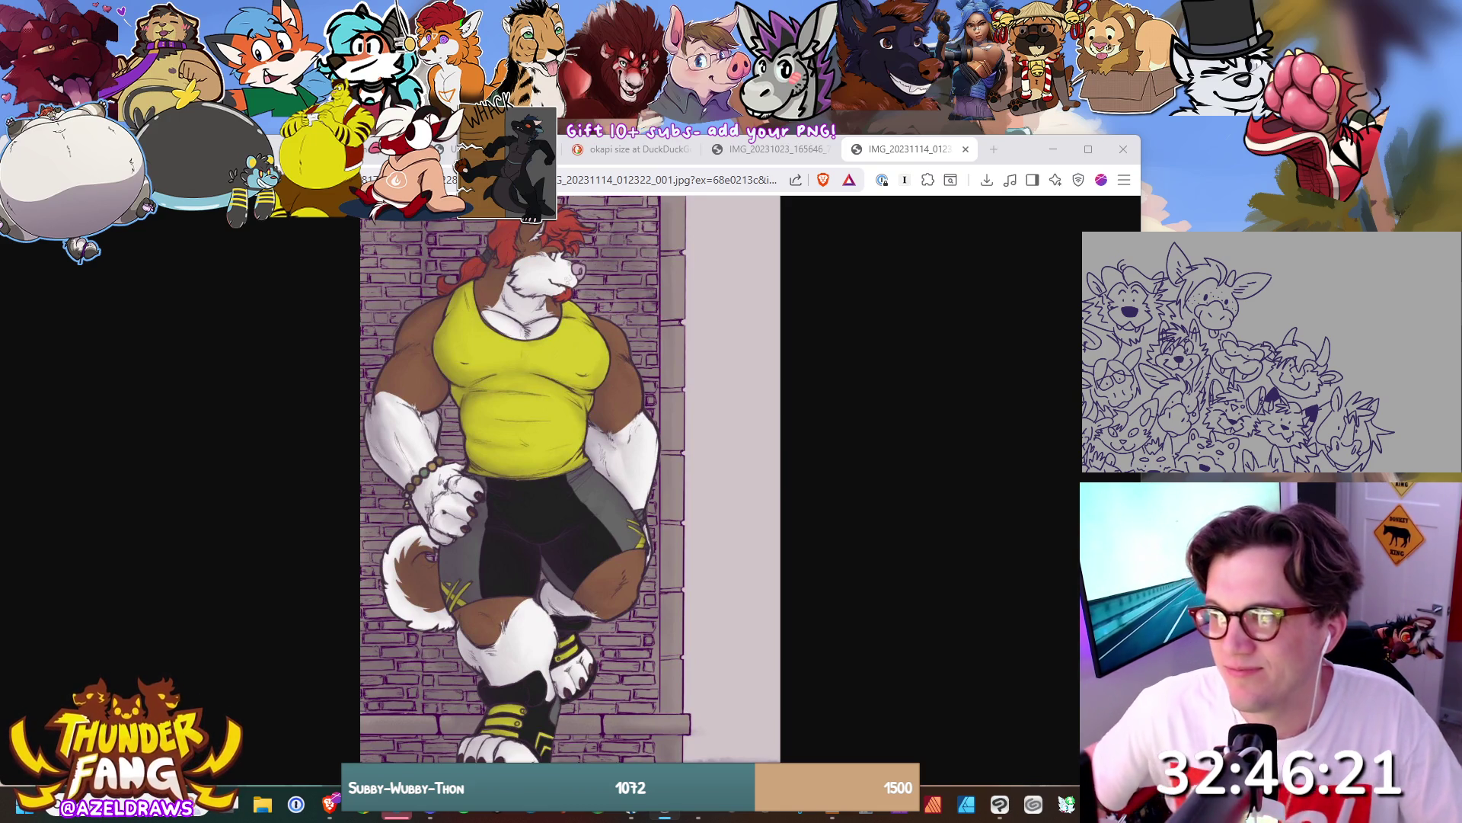
click(554, 149)
click(554, 150)
click(554, 149)
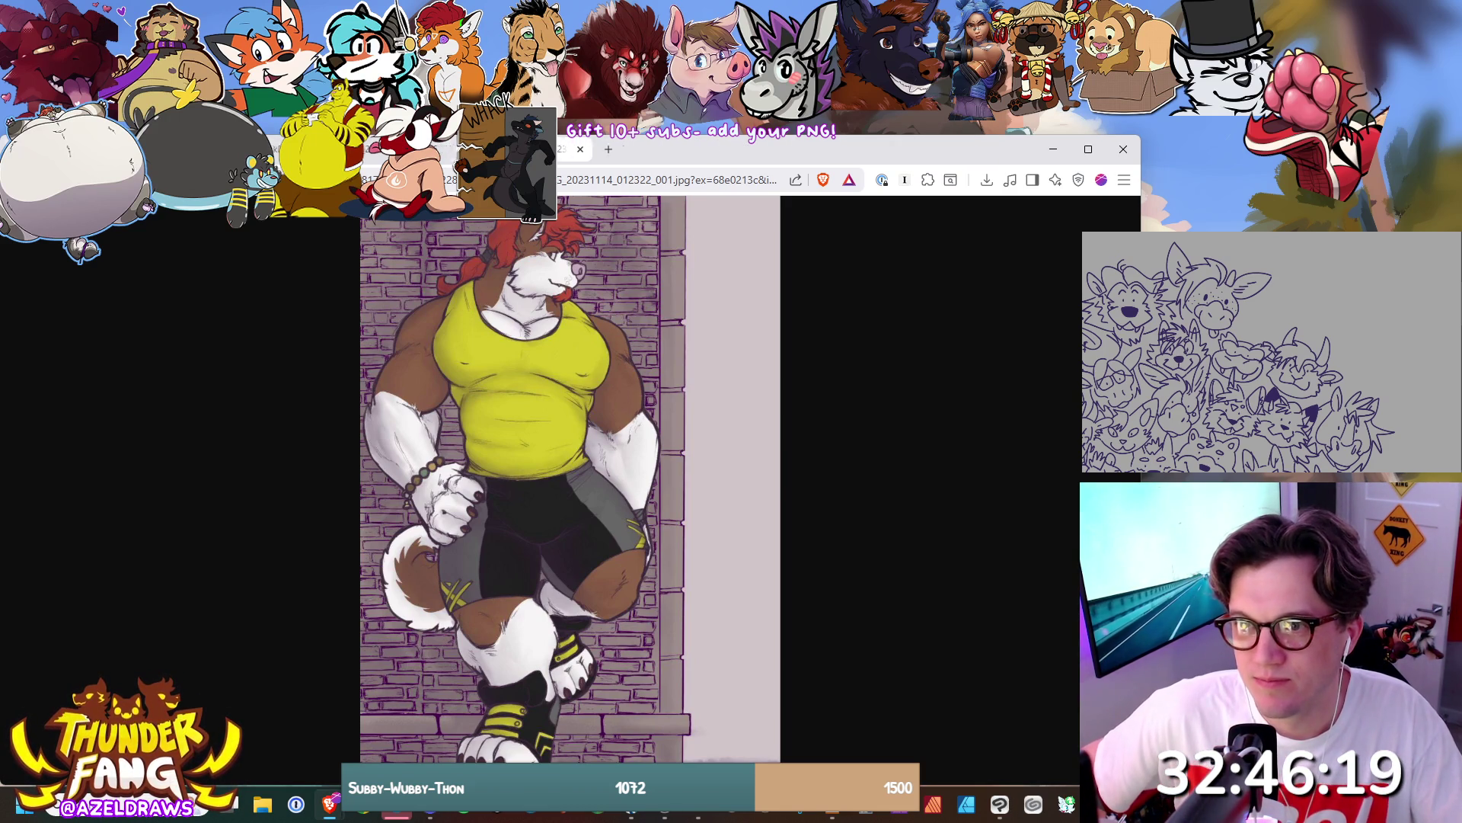
click(554, 149)
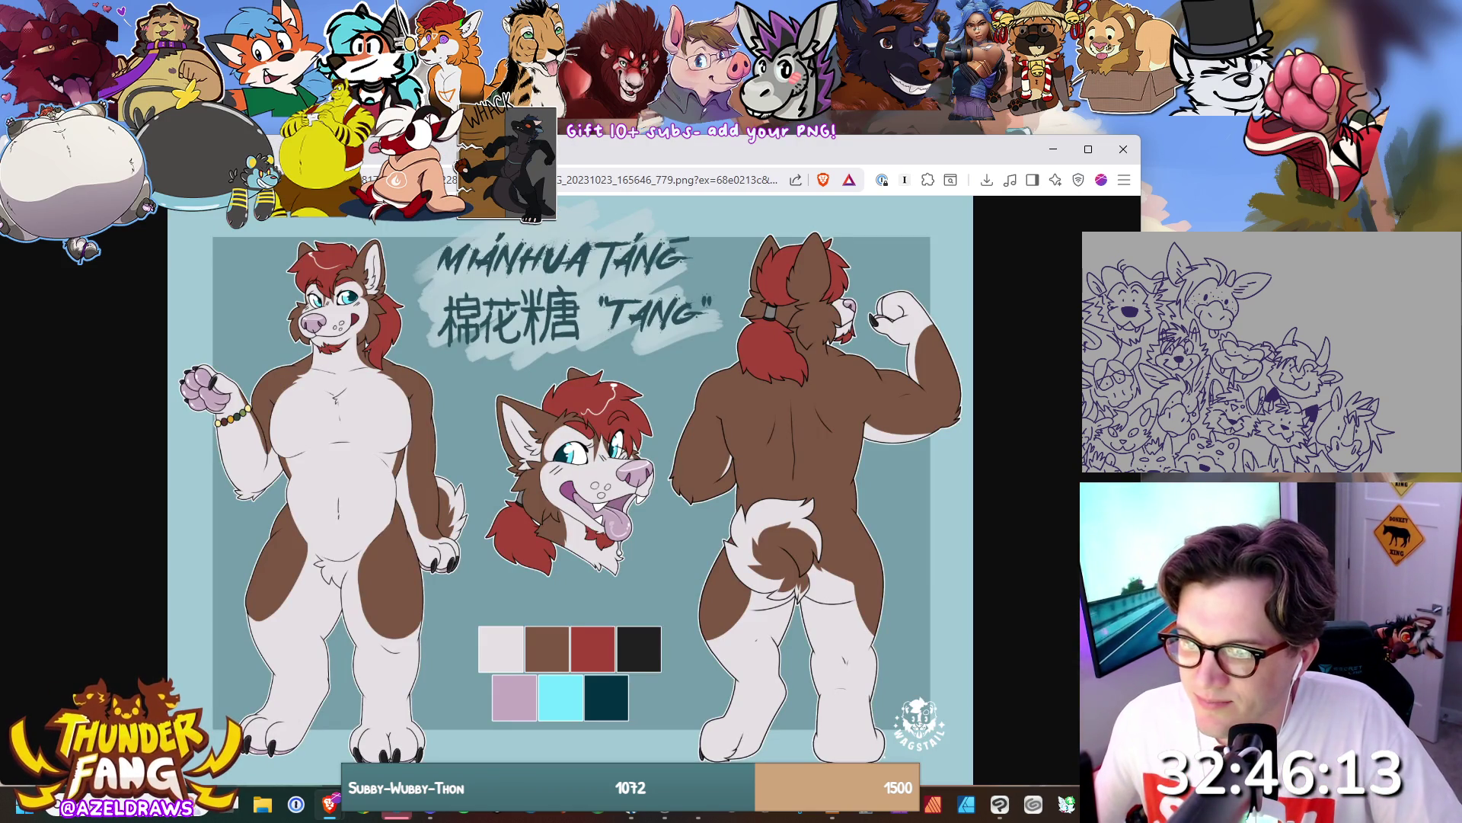
Restore the yellow tank top artwork, check the gold pole reference, then bring up the Tang sheet.
key(ctrl+shift+t)
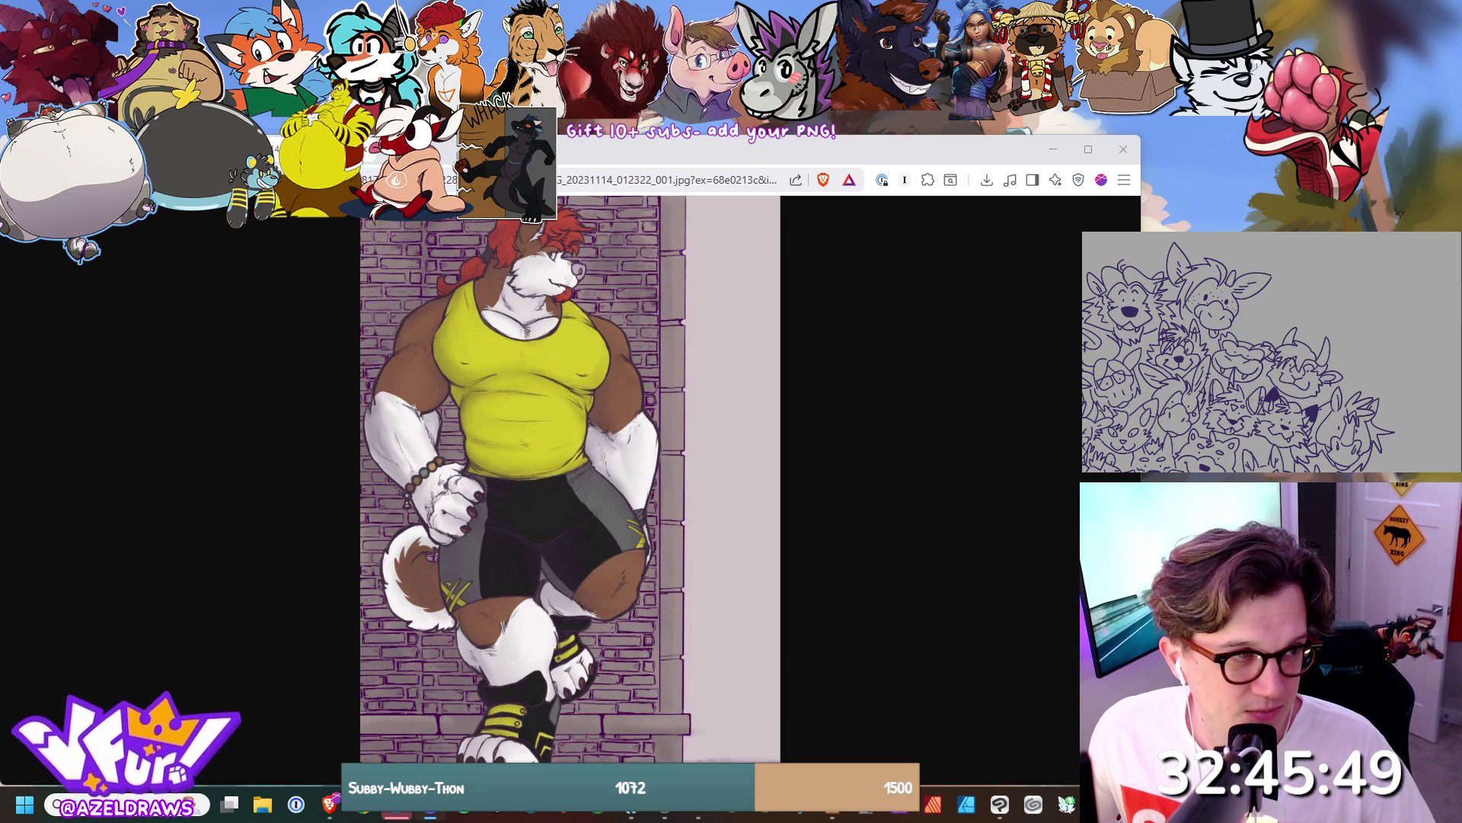
key(ctrl+w)
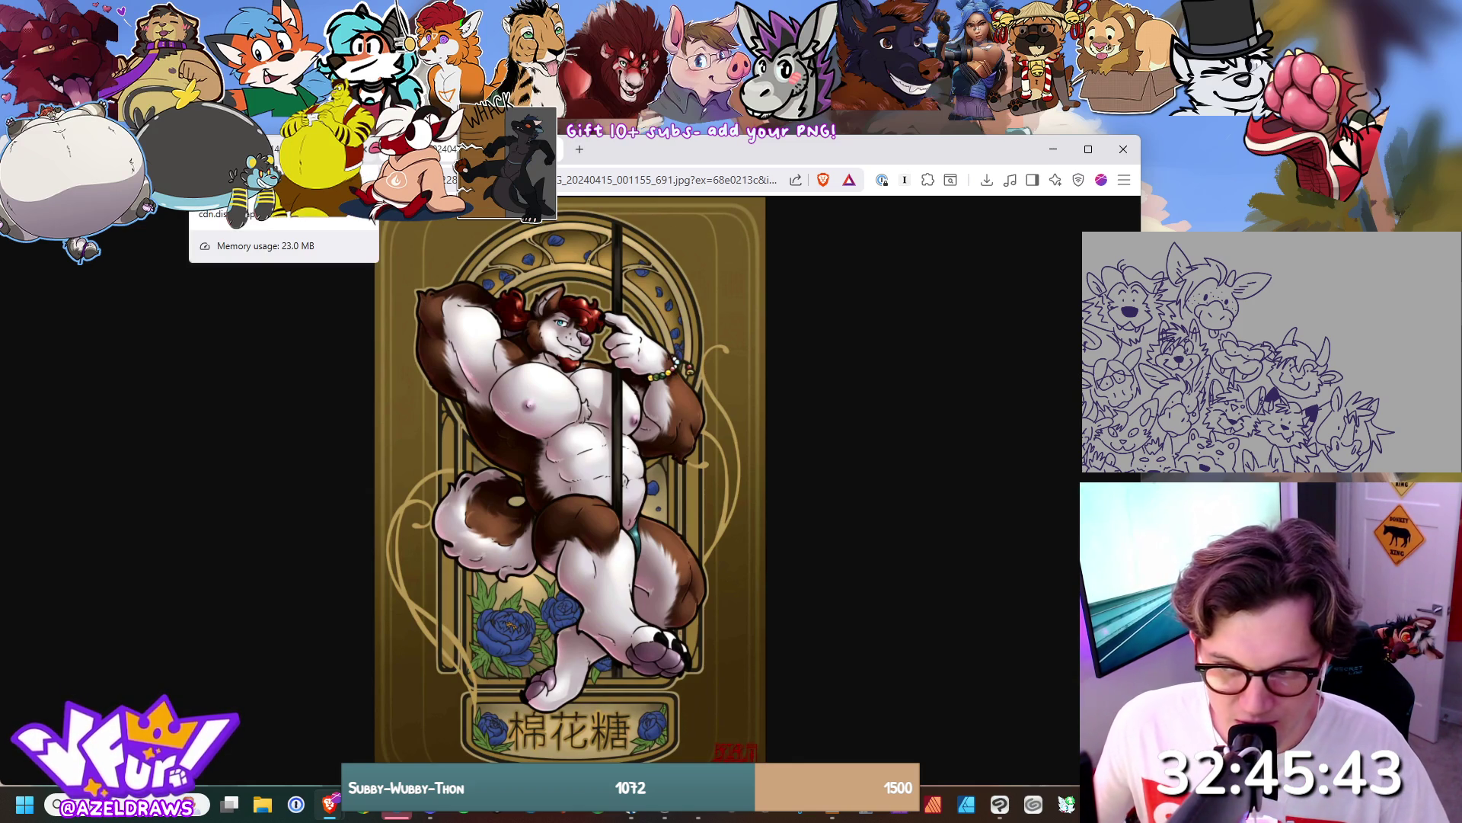
key(ctrl+w)
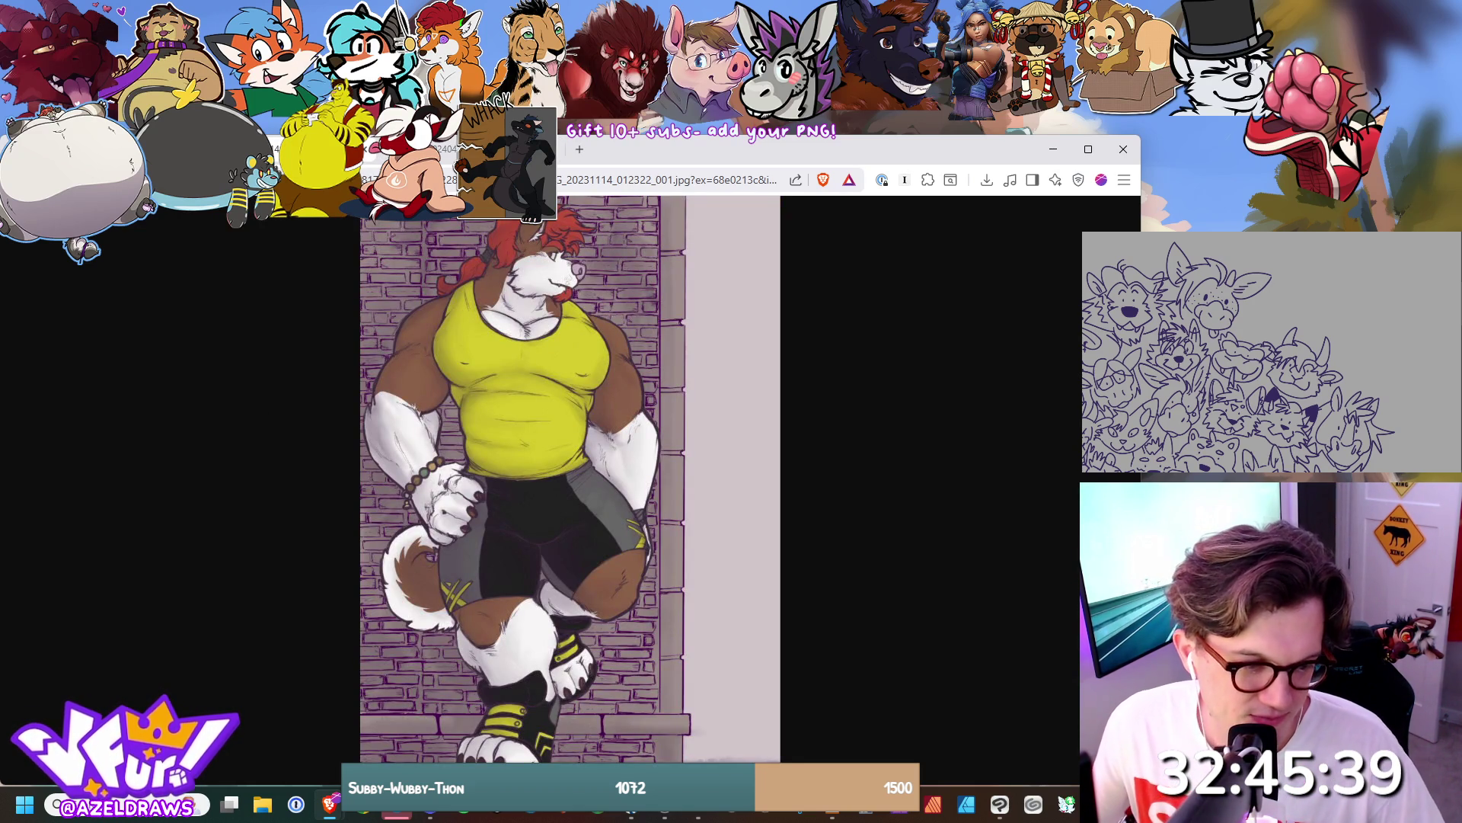
key(alt+Tab)
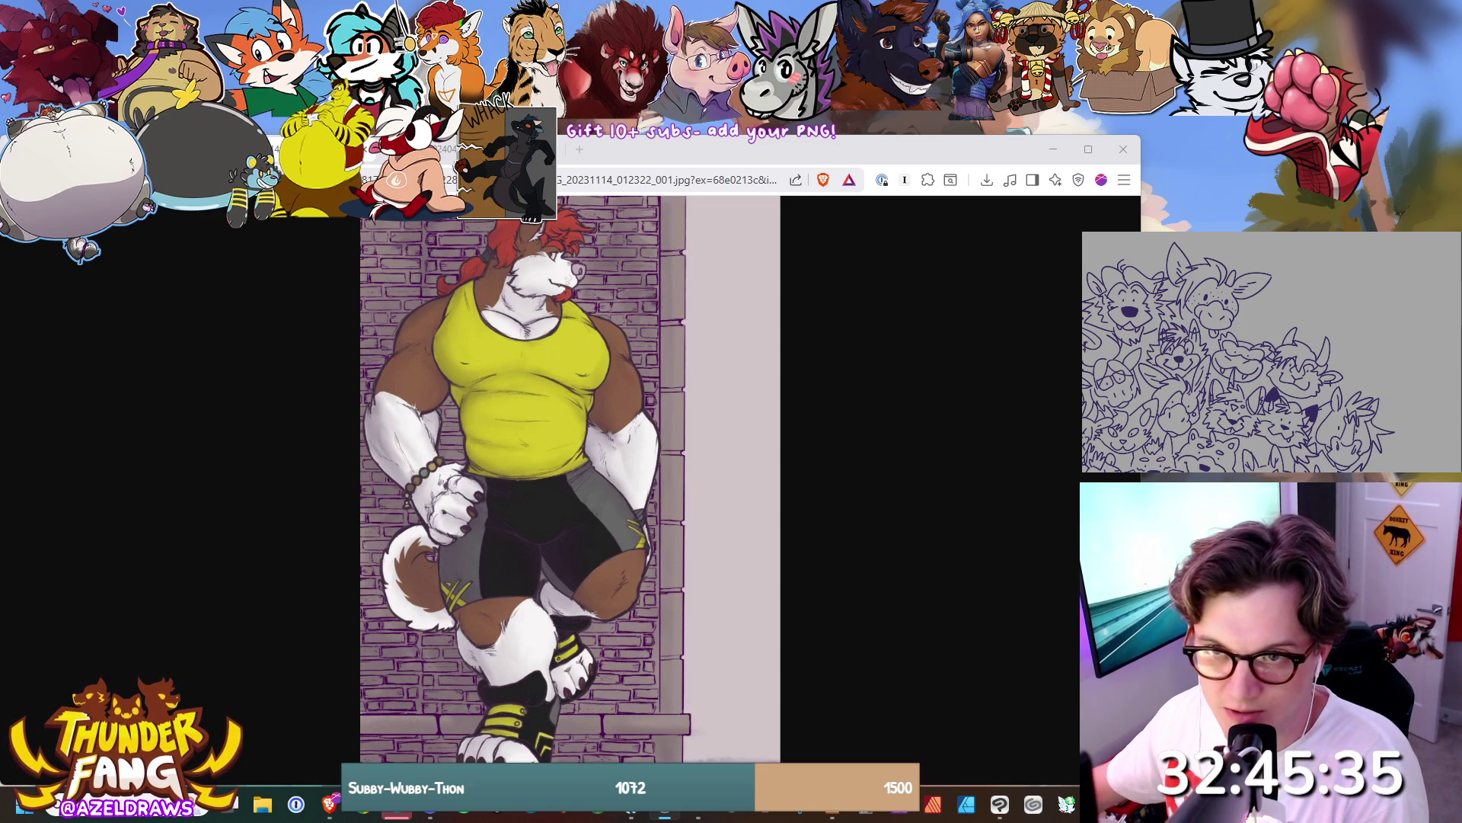
key(alt+Tab)
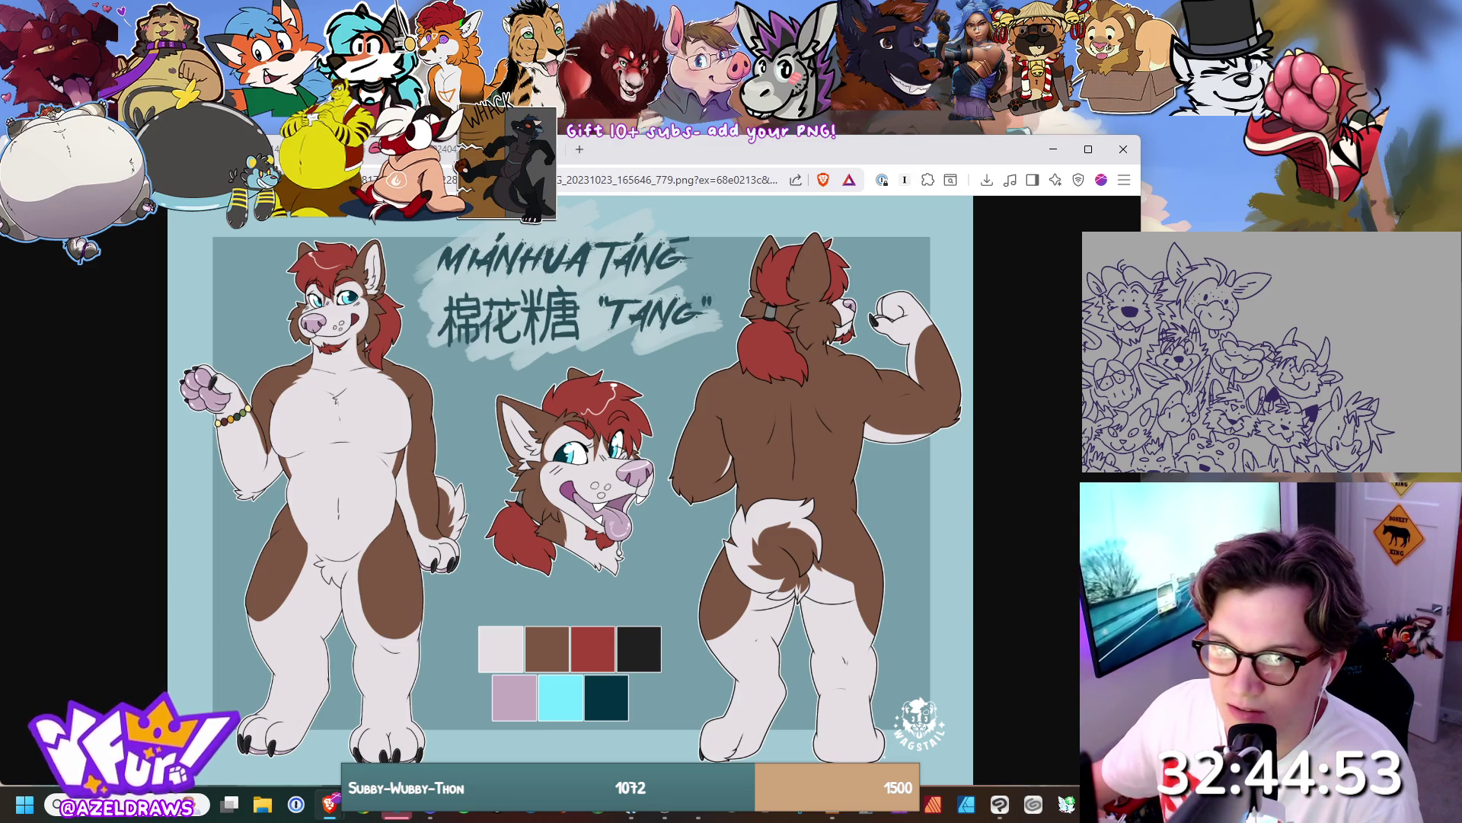
key(ctrl+Tab)
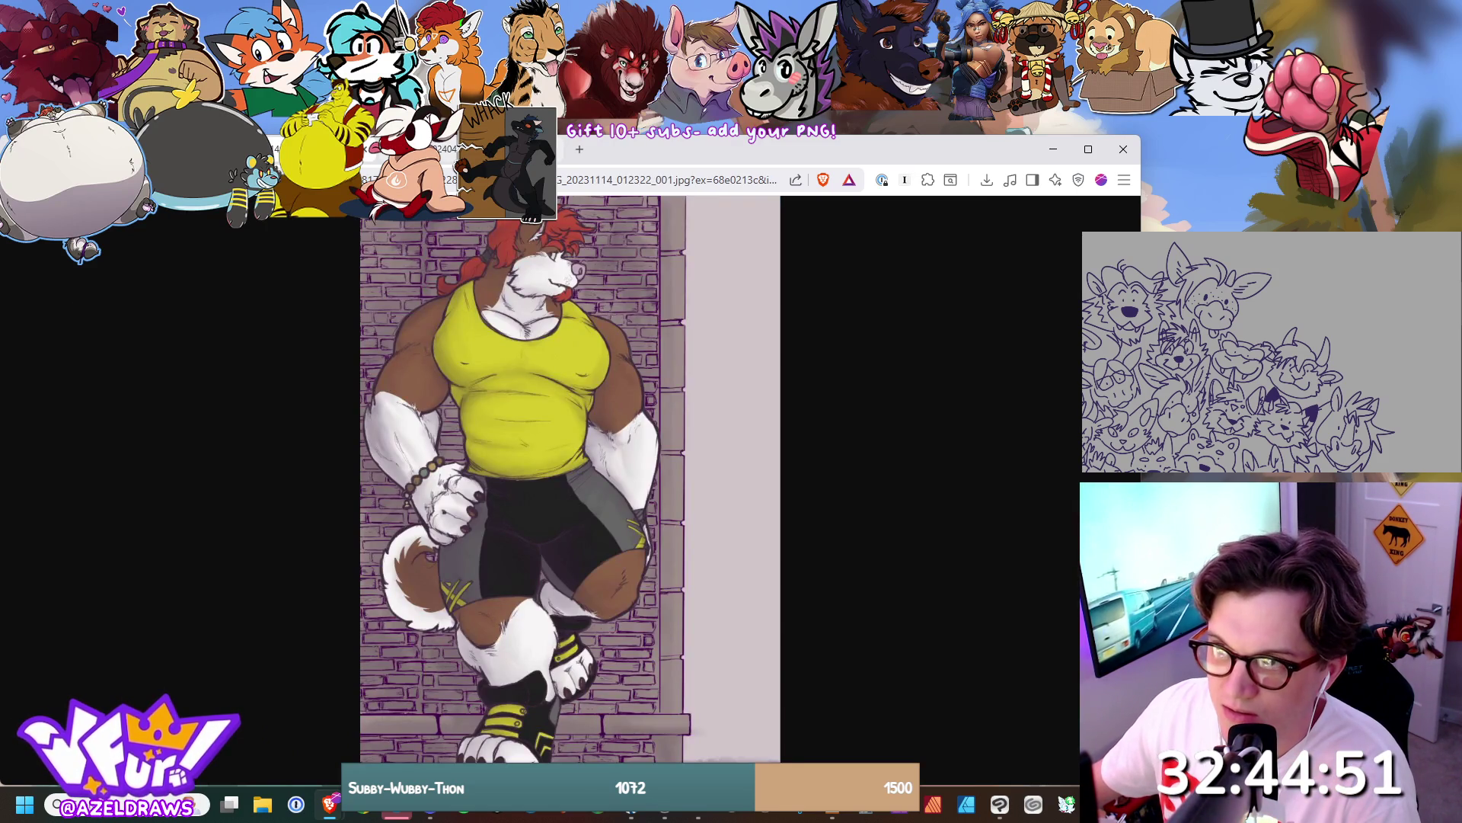
key(ctrl+Tab)
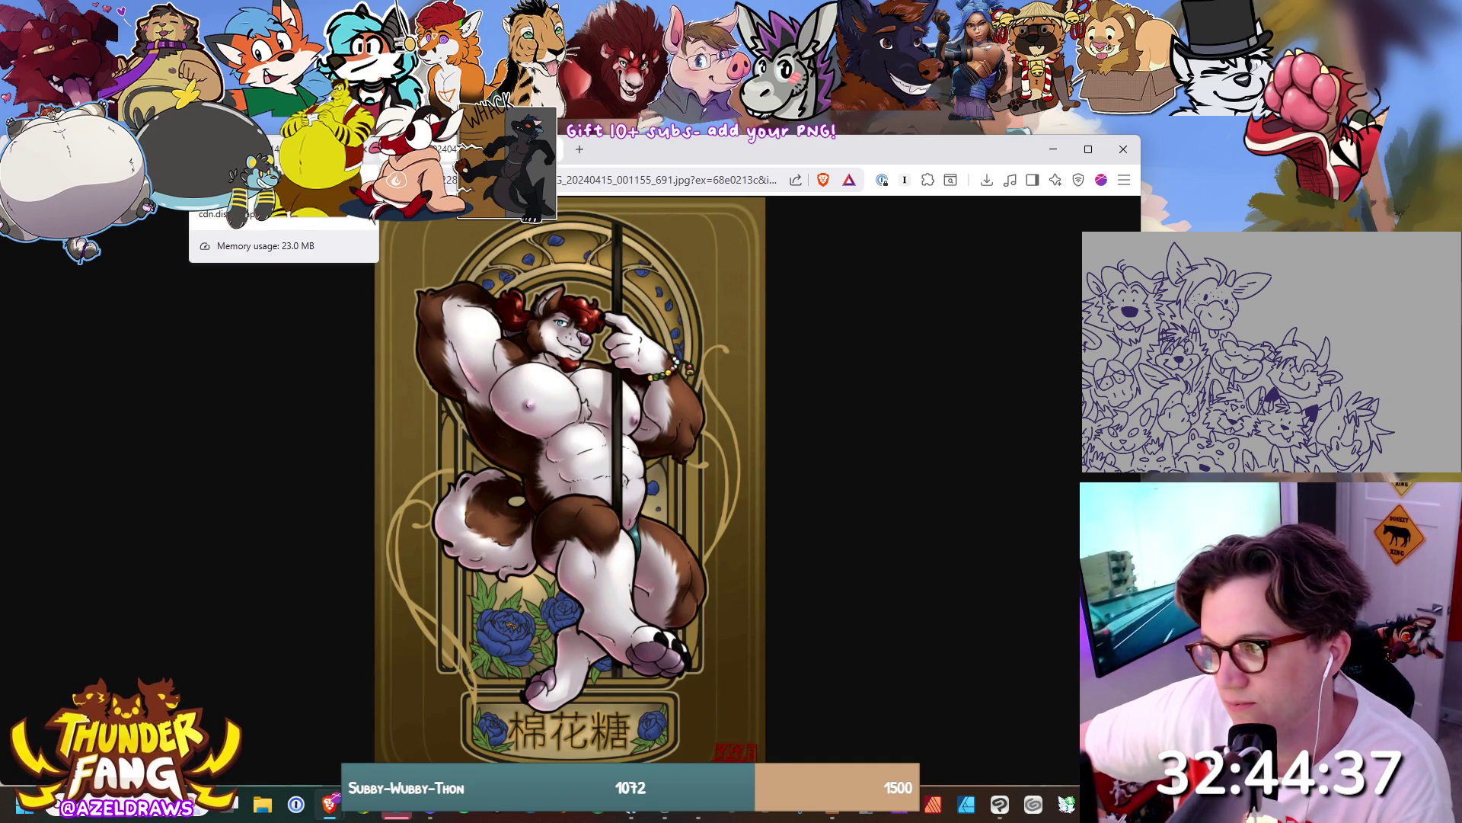
click(274, 148)
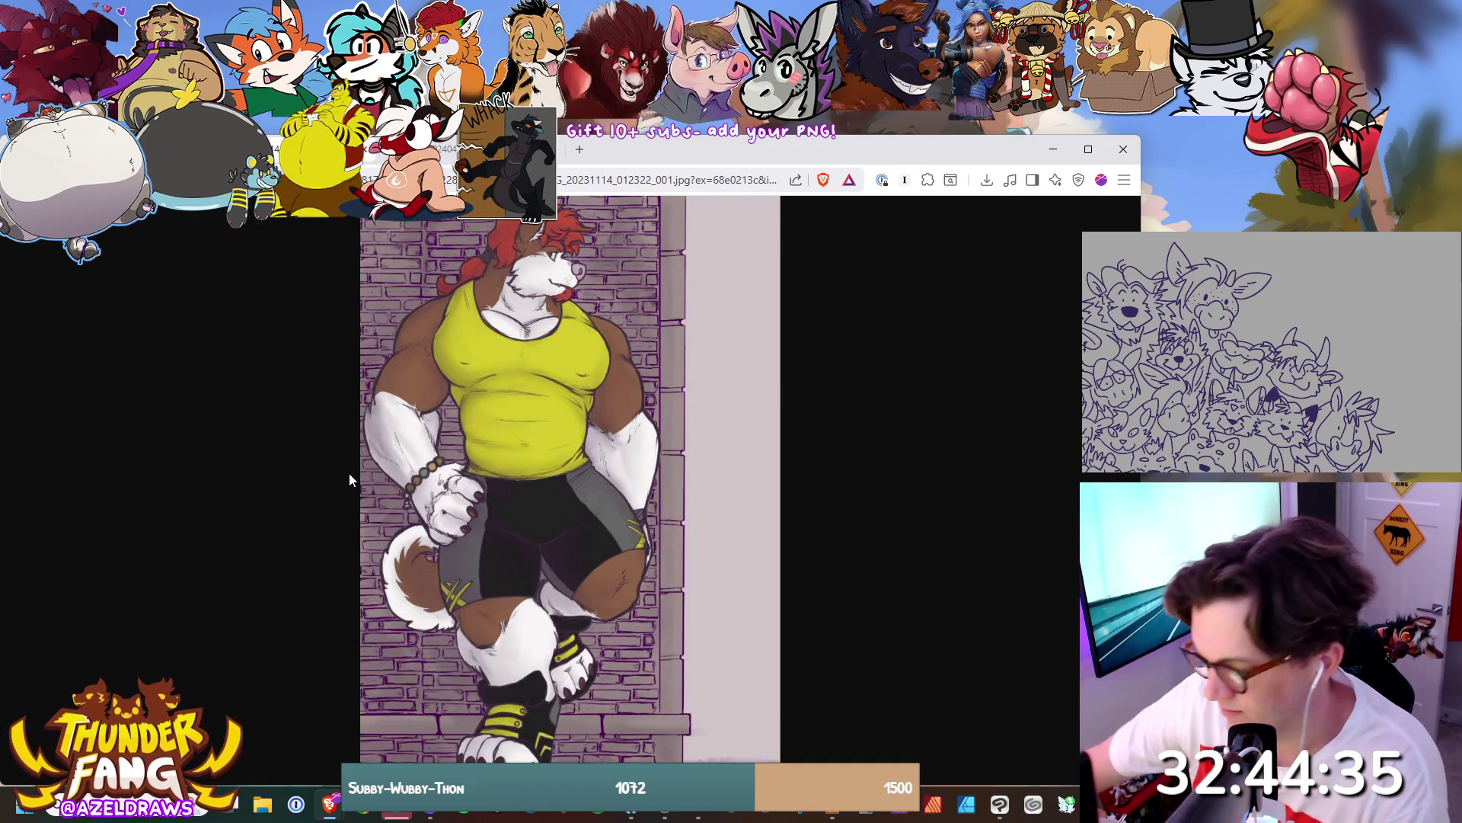
Sketch a head outline in the drawing app against the Tang reference, undoing the last stroke.
key(alt+Tab)
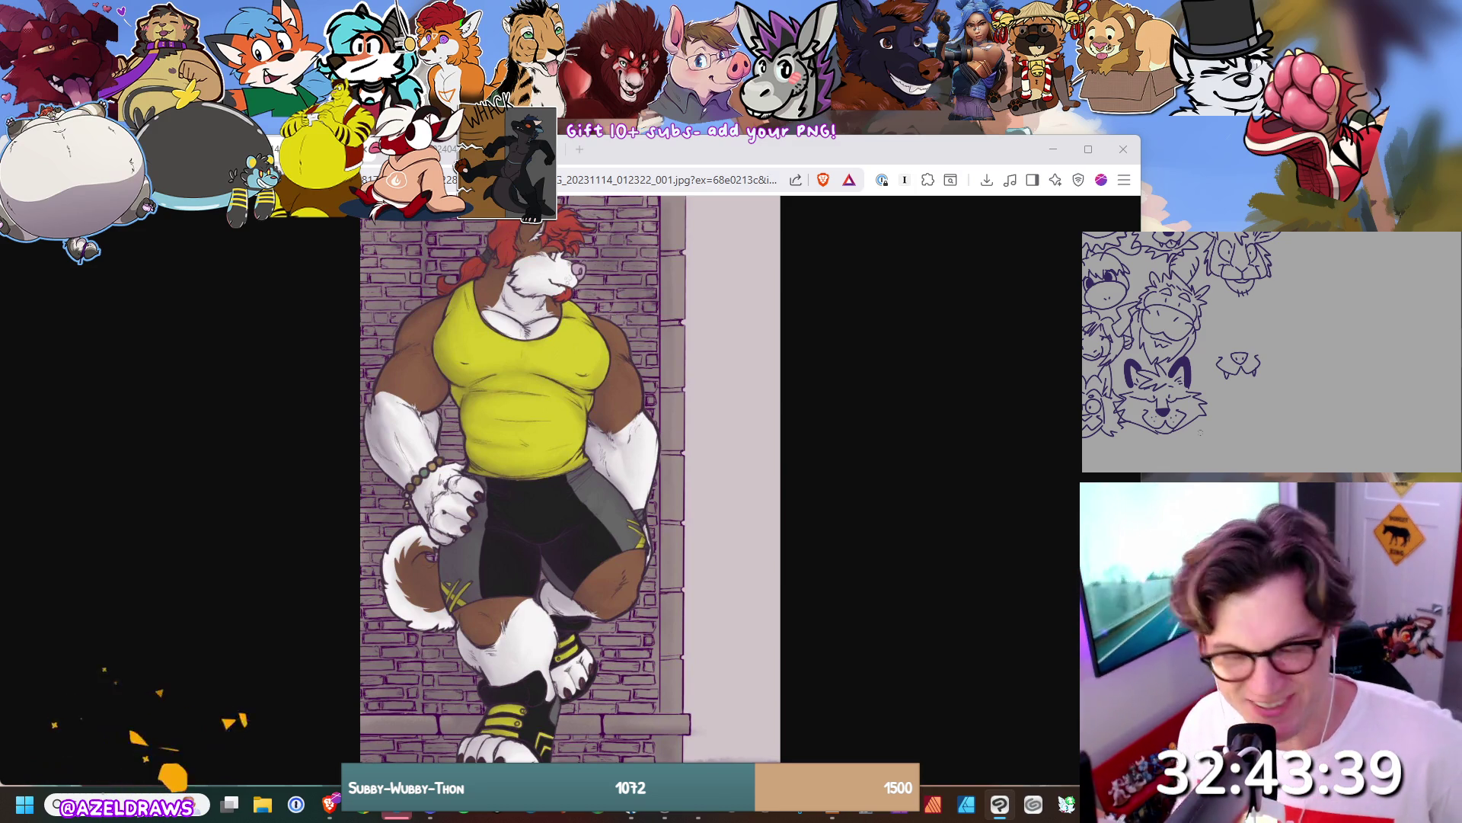
key(ctrl+Tab)
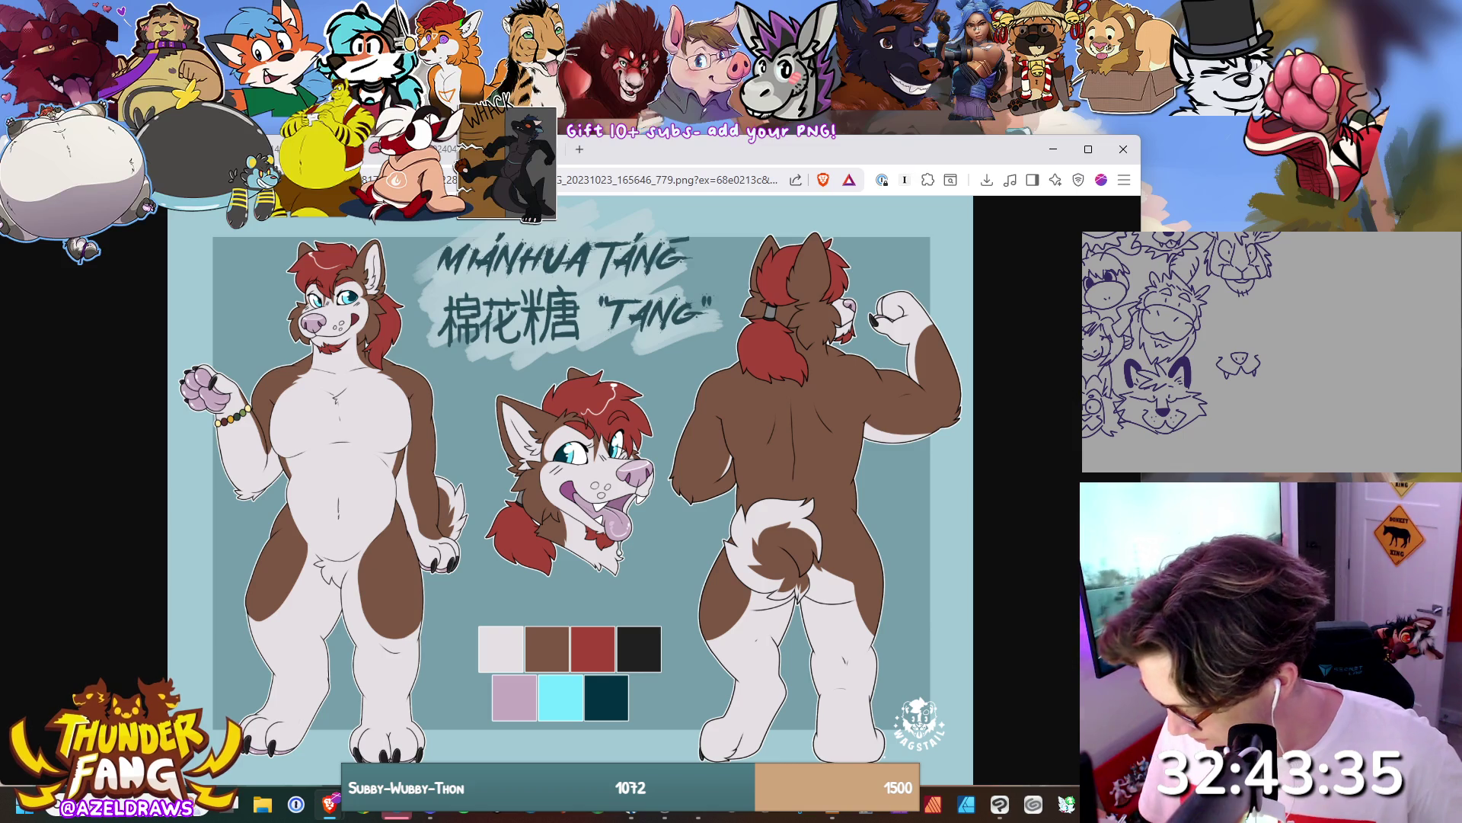
key(alt+Tab)
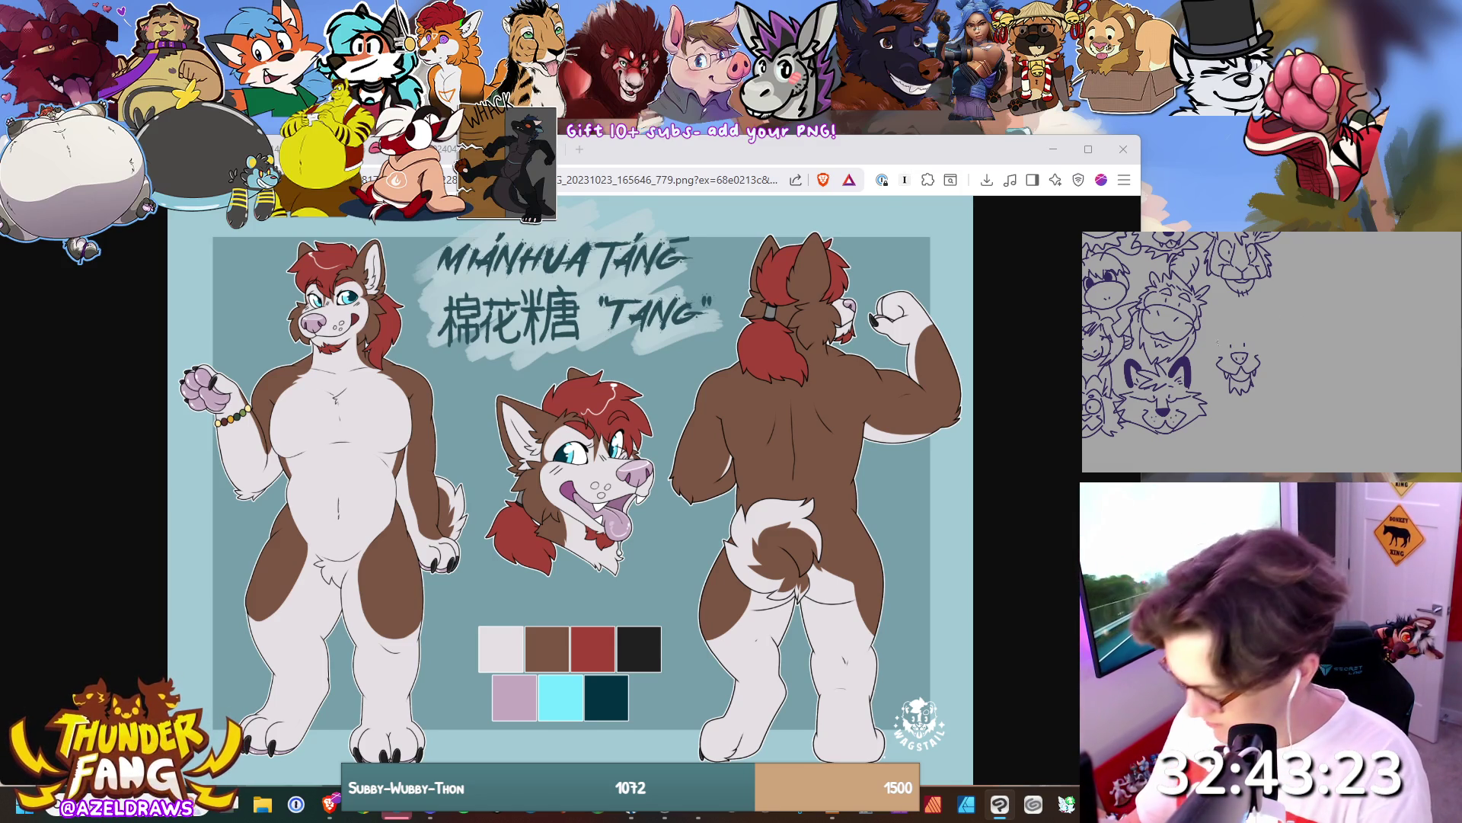
key(ctrl+z)
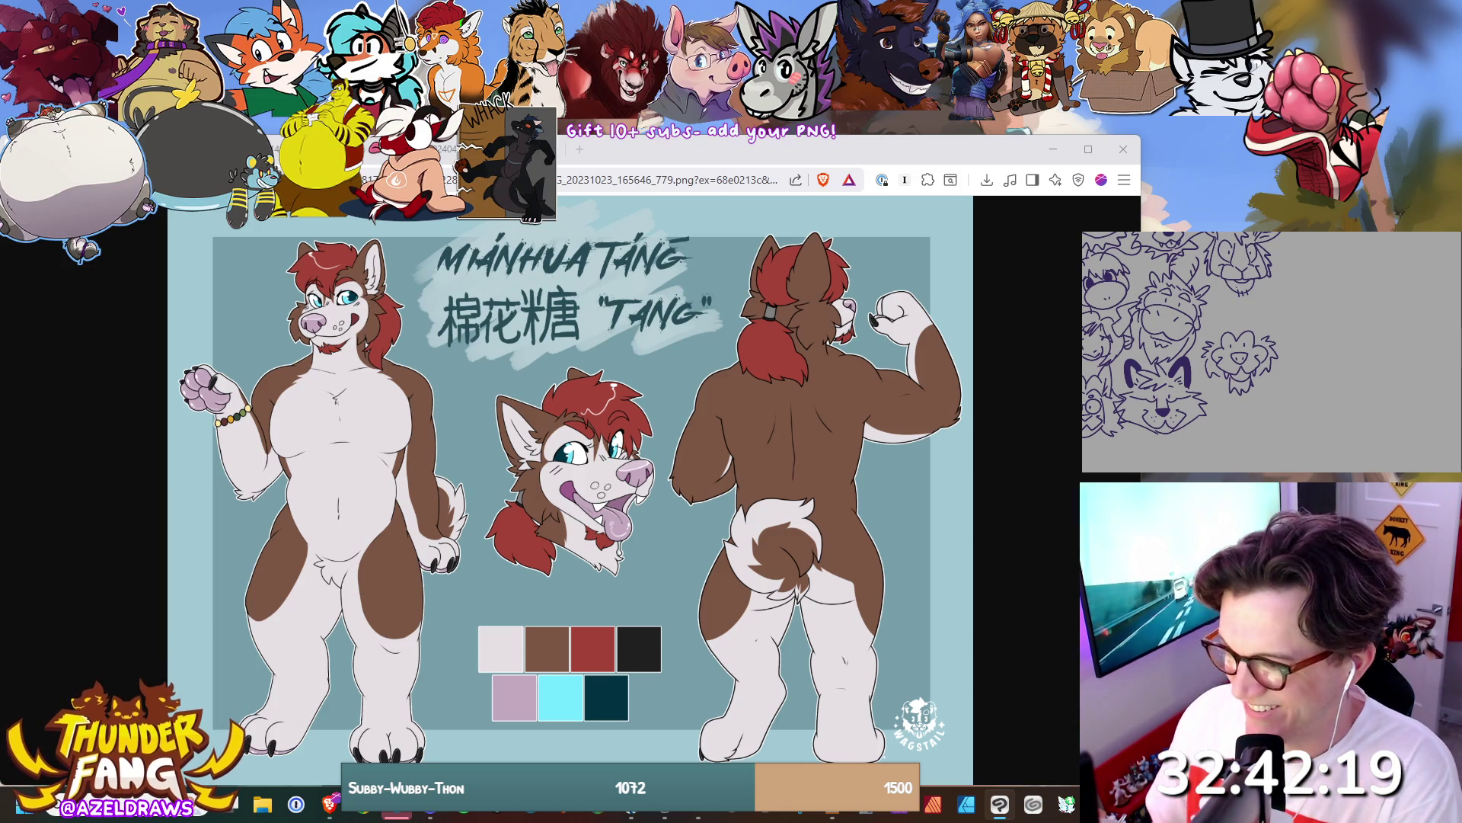
Draw the new head's outline, pointed ear and a small fur stroke in purple.
mouse_move(1232, 320)
mouse_down()
mouse_move(1263, 299)
mouse_move(1268, 325)
mouse_move(1248, 343)
mouse_move(1211, 322)
mouse_move(1202, 336)
mouse_up()
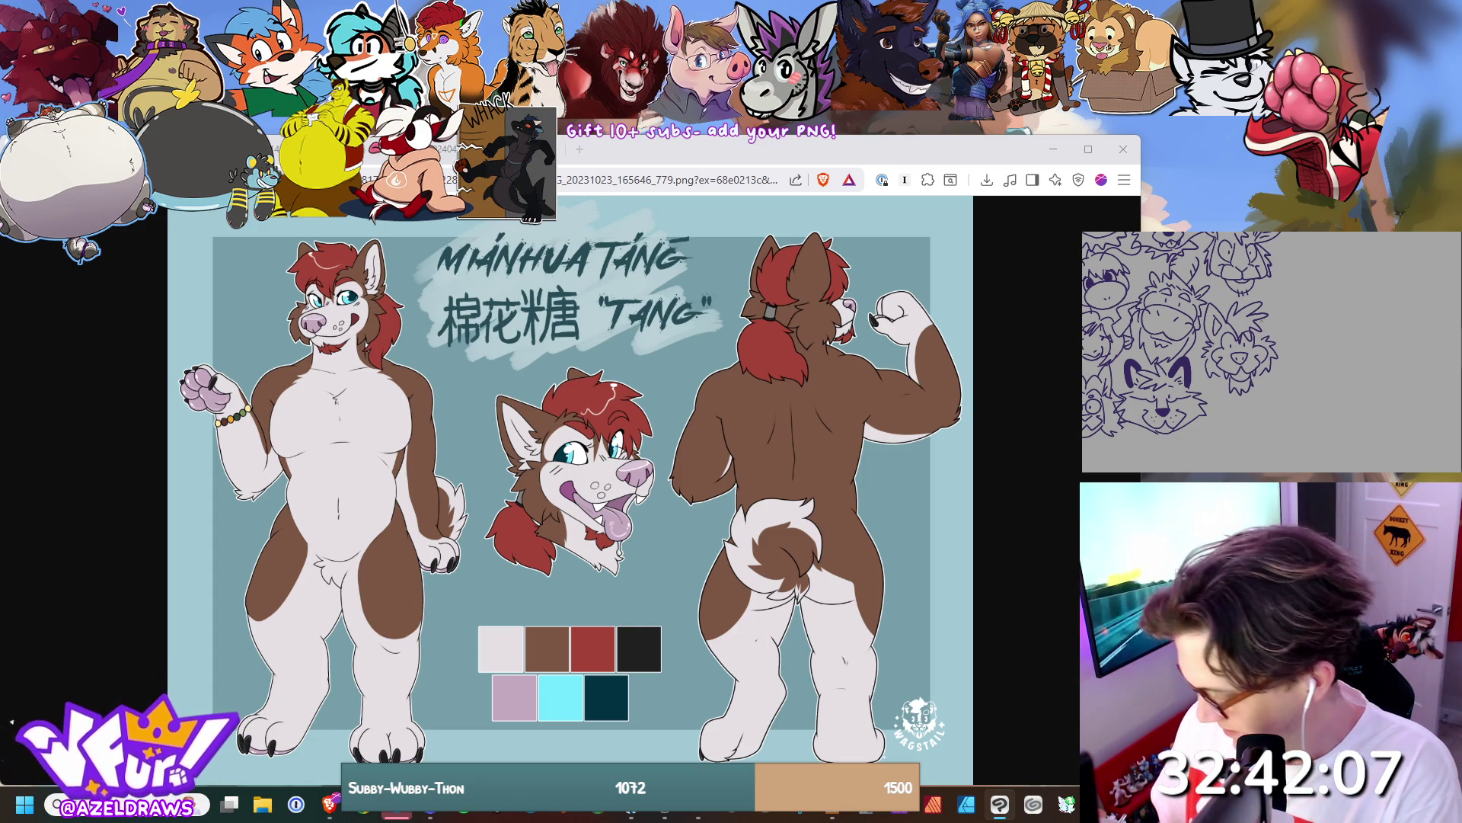
drag(1260, 306, 1274, 338)
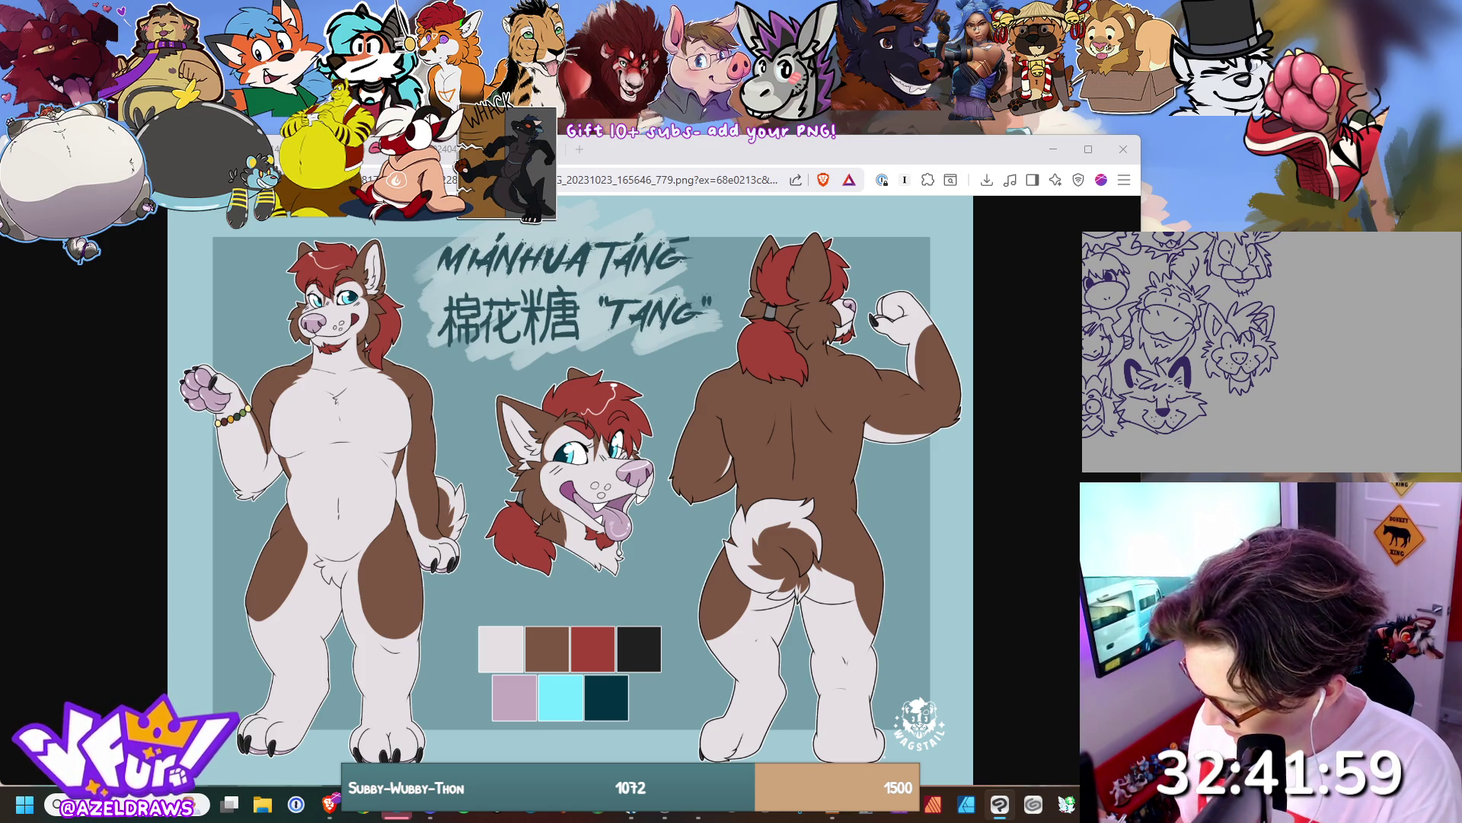
drag(1201, 371, 1207, 388)
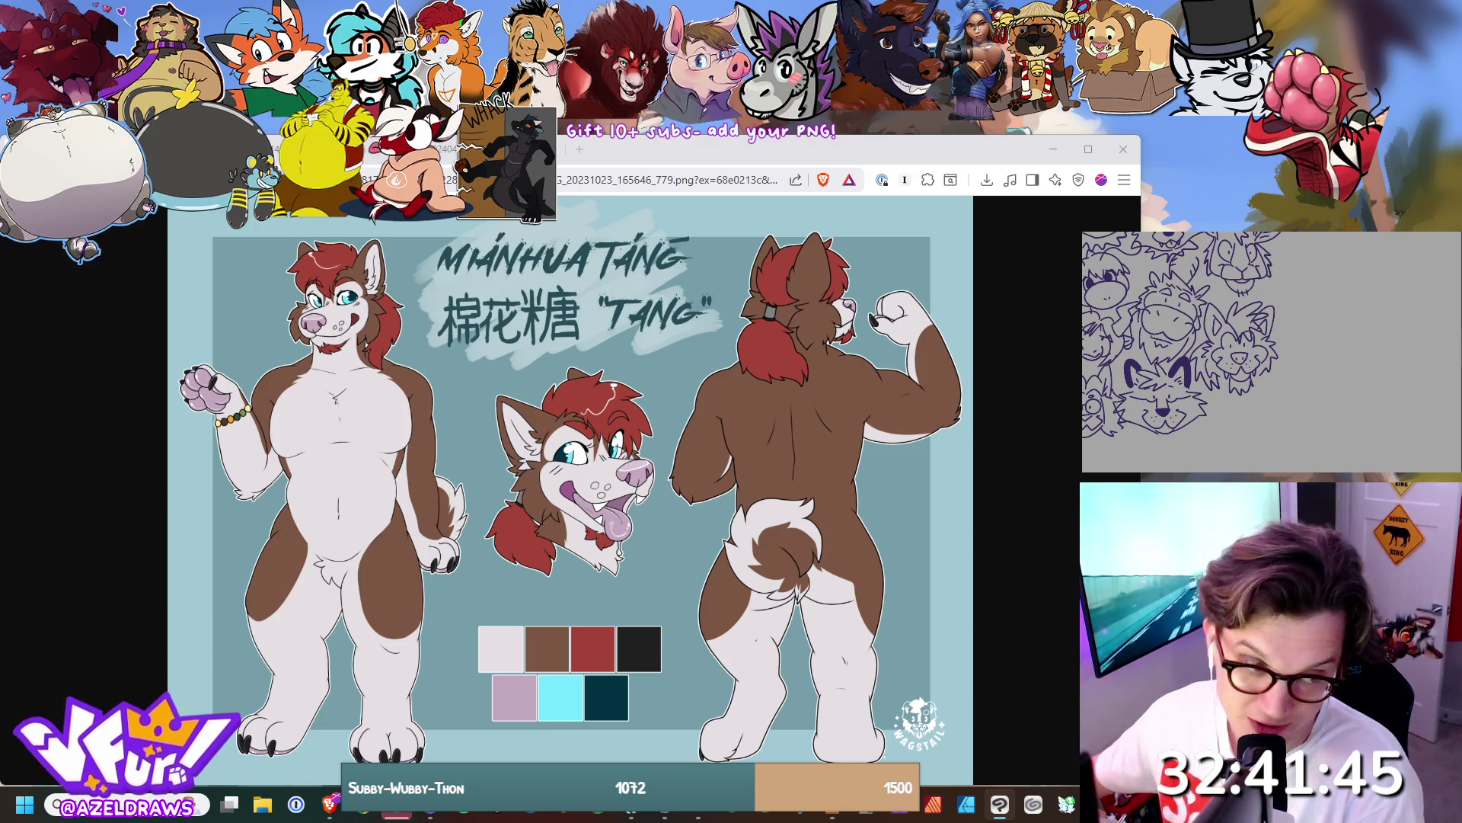
mouse_move(430, 806)
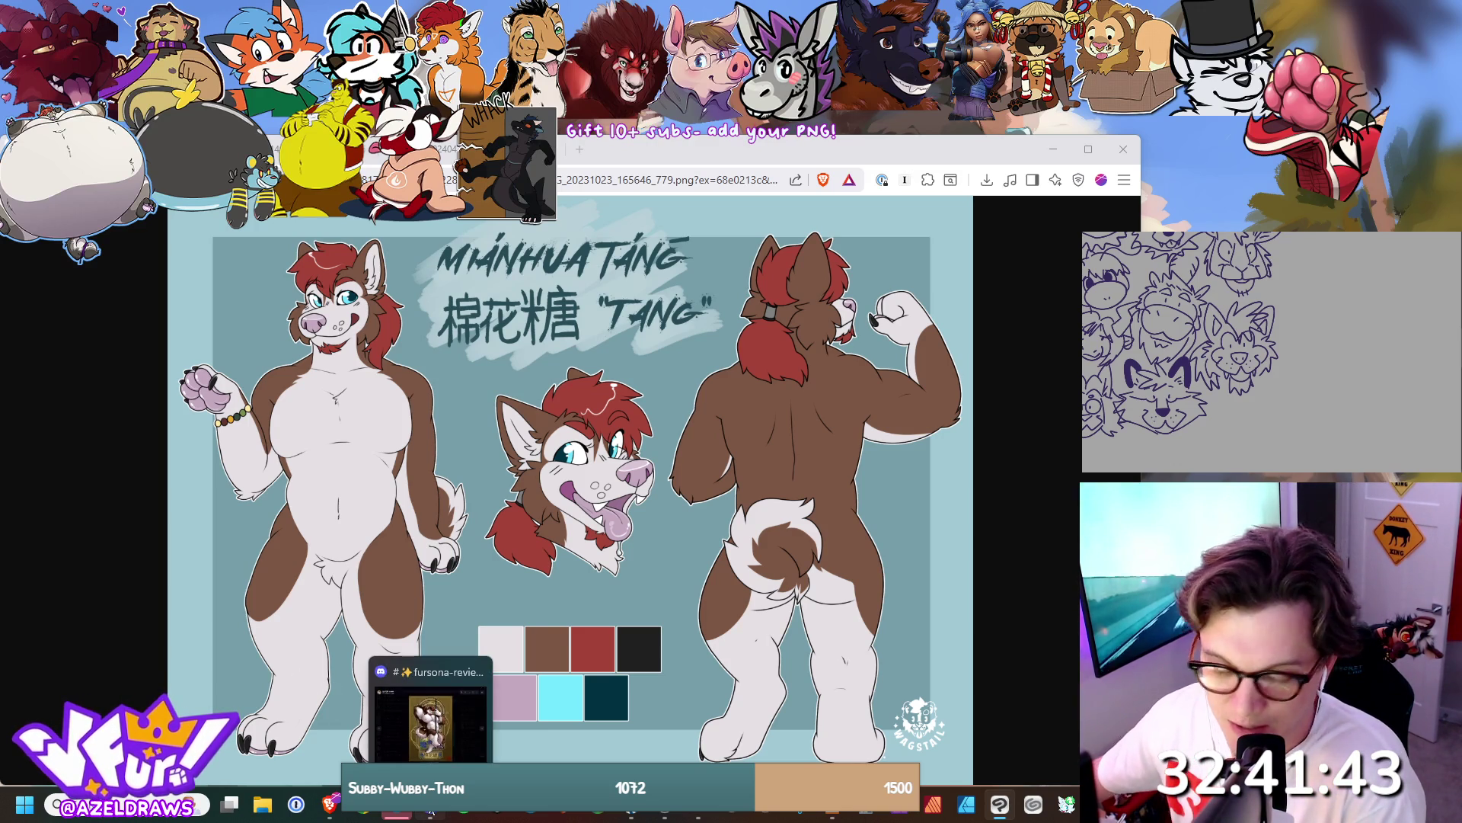
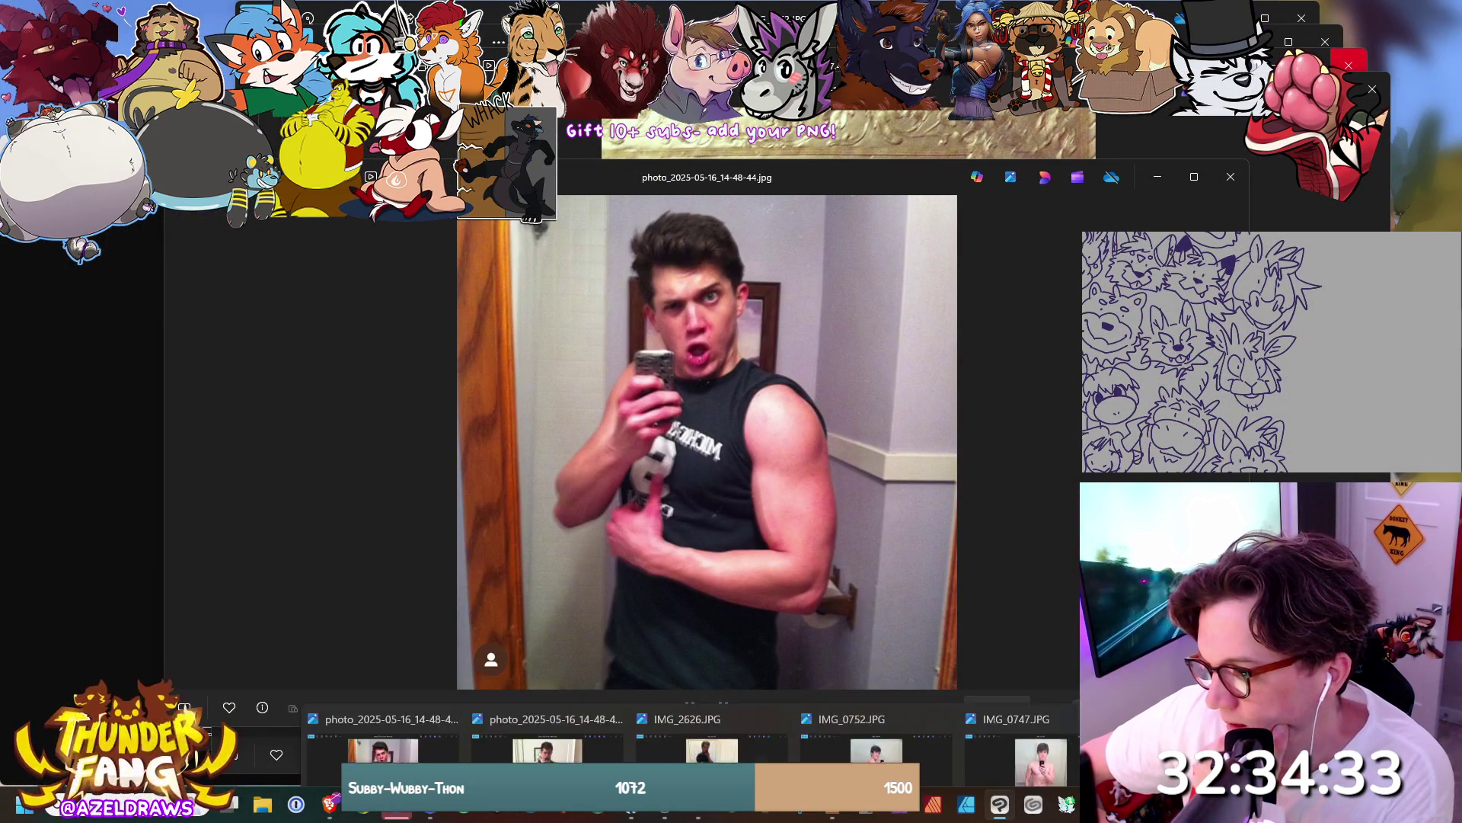
Show the photo_2025-05-16_14-48-40.jpg picture in front of the 14-48-44 one in Photos.
click(547, 727)
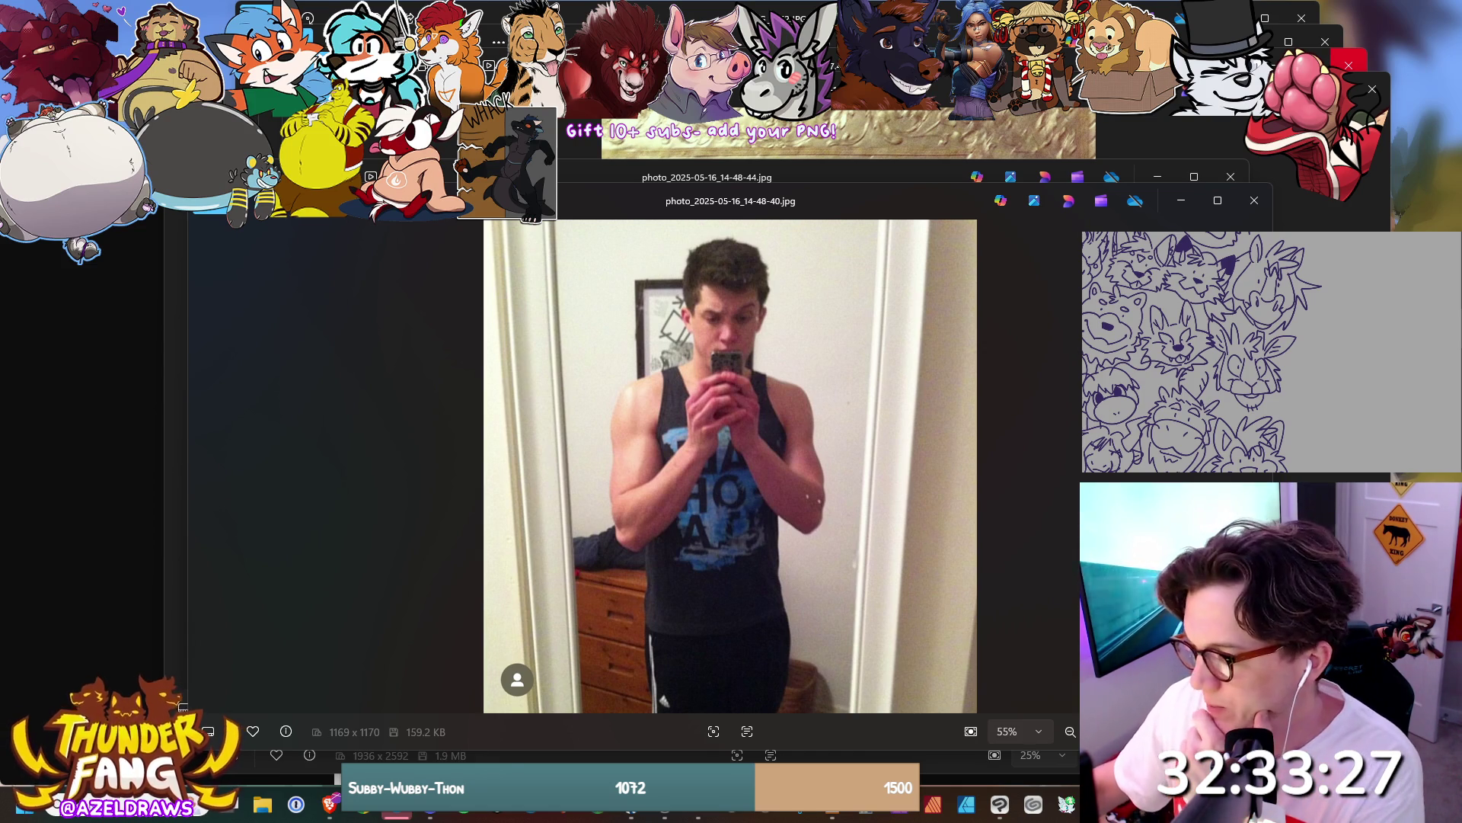
Bring the IMG_0747 and IMG_0752 photo windows forward and reposition them.
mouse_move(716, 805)
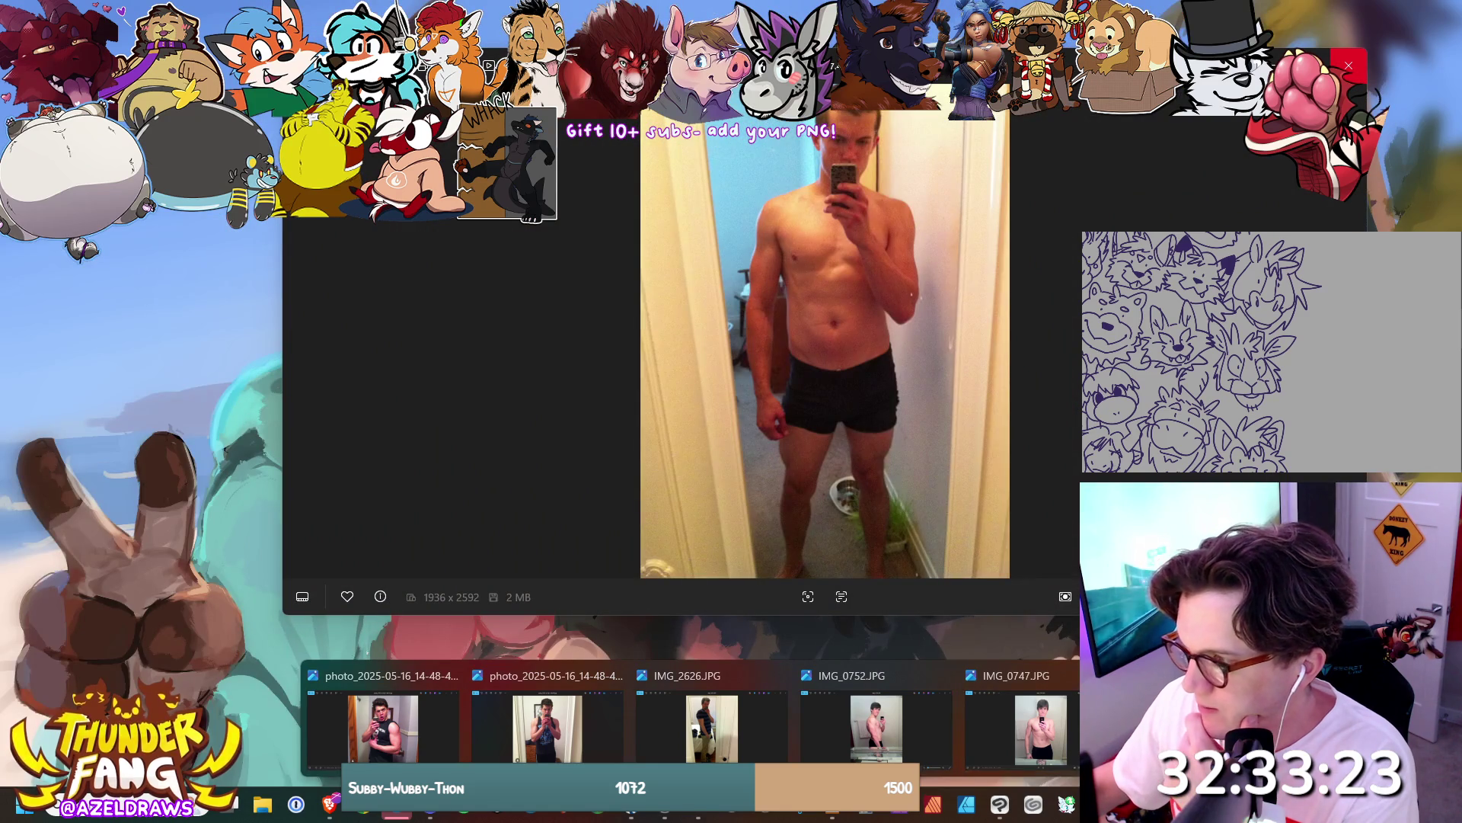
click(1021, 724)
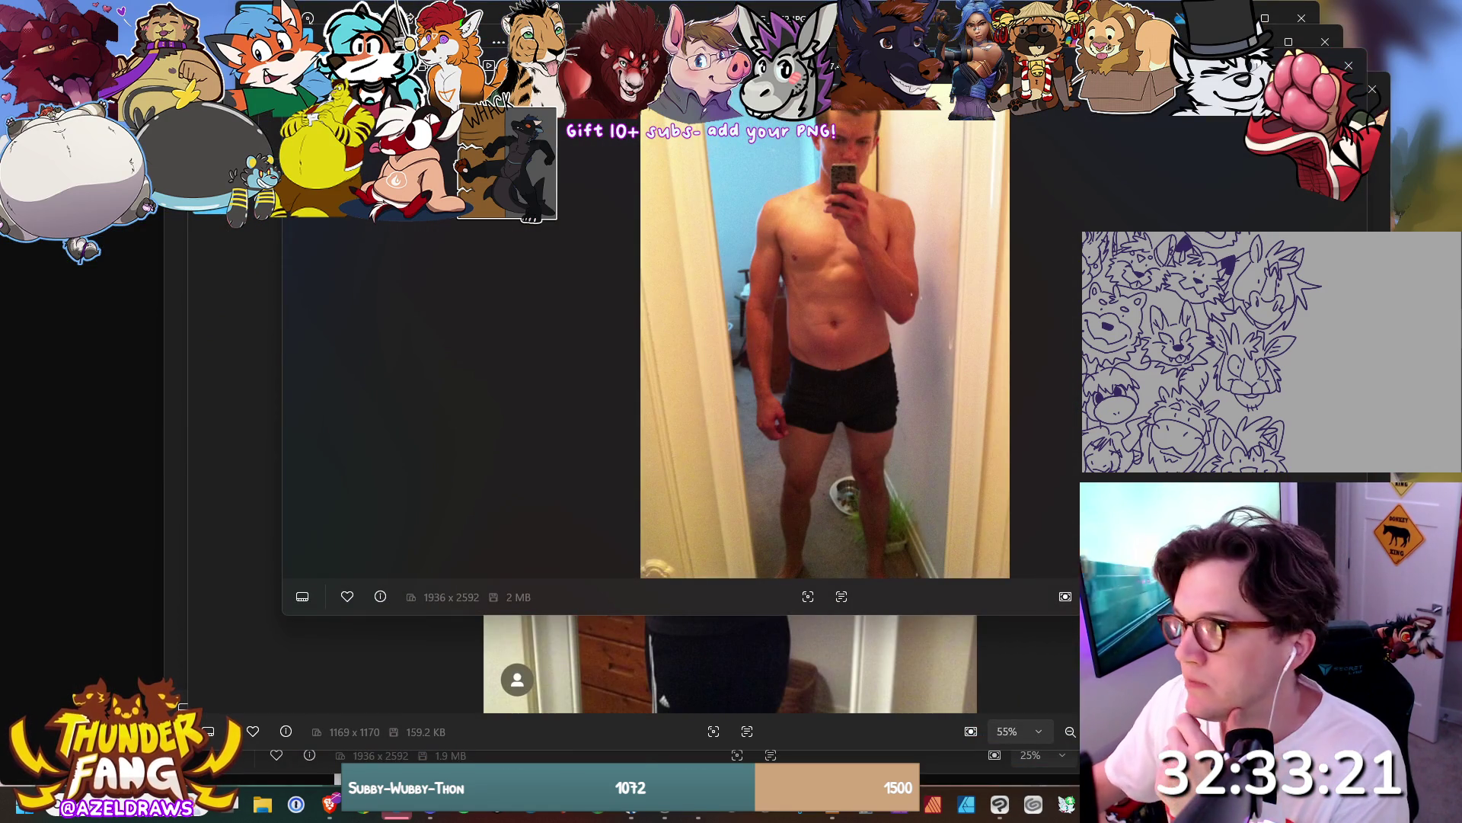
drag(963, 60, 877, 186)
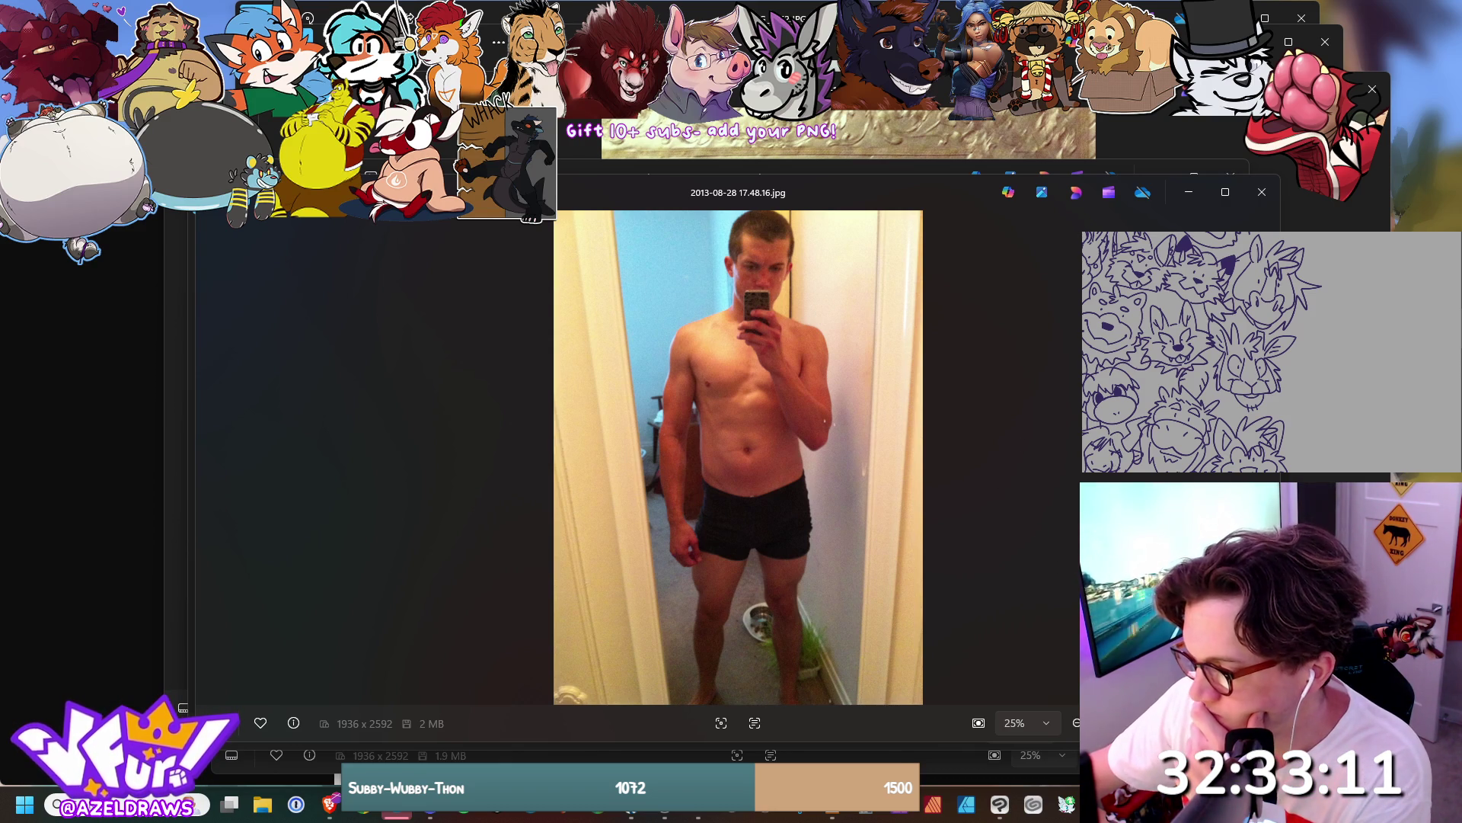
click(1046, 749)
click(1047, 750)
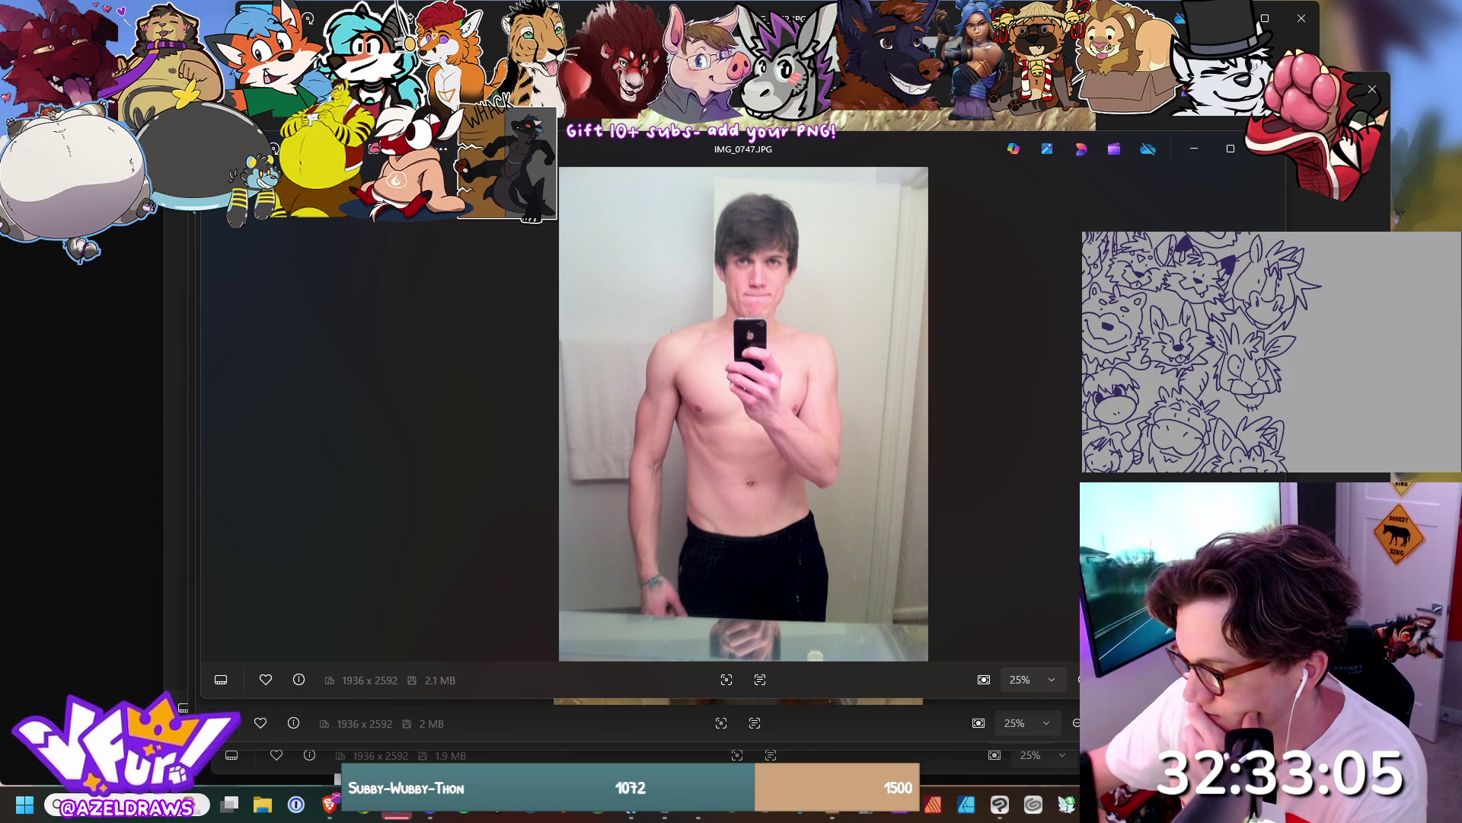
click(899, 729)
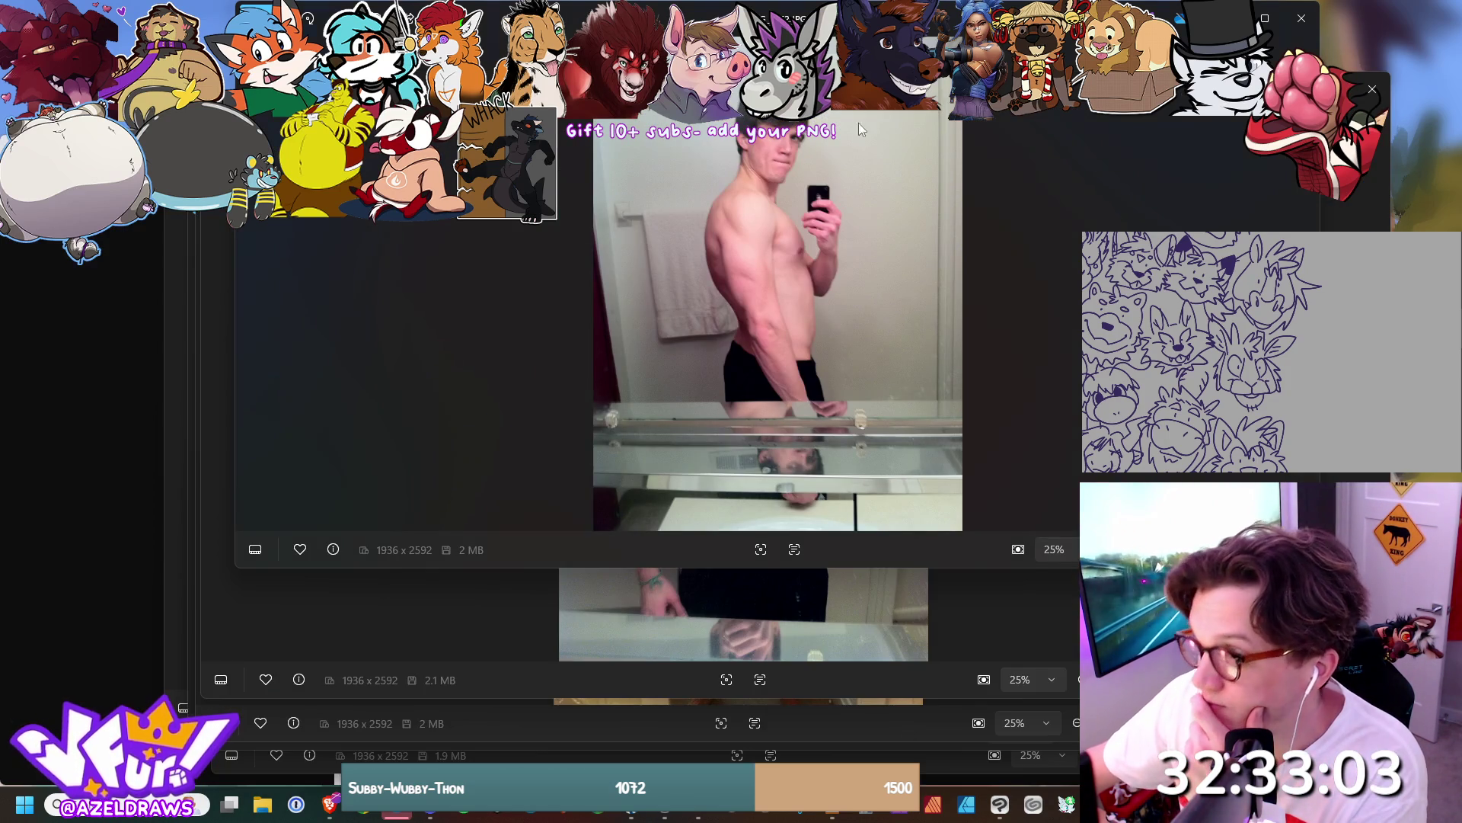
drag(861, 146, 788, 166)
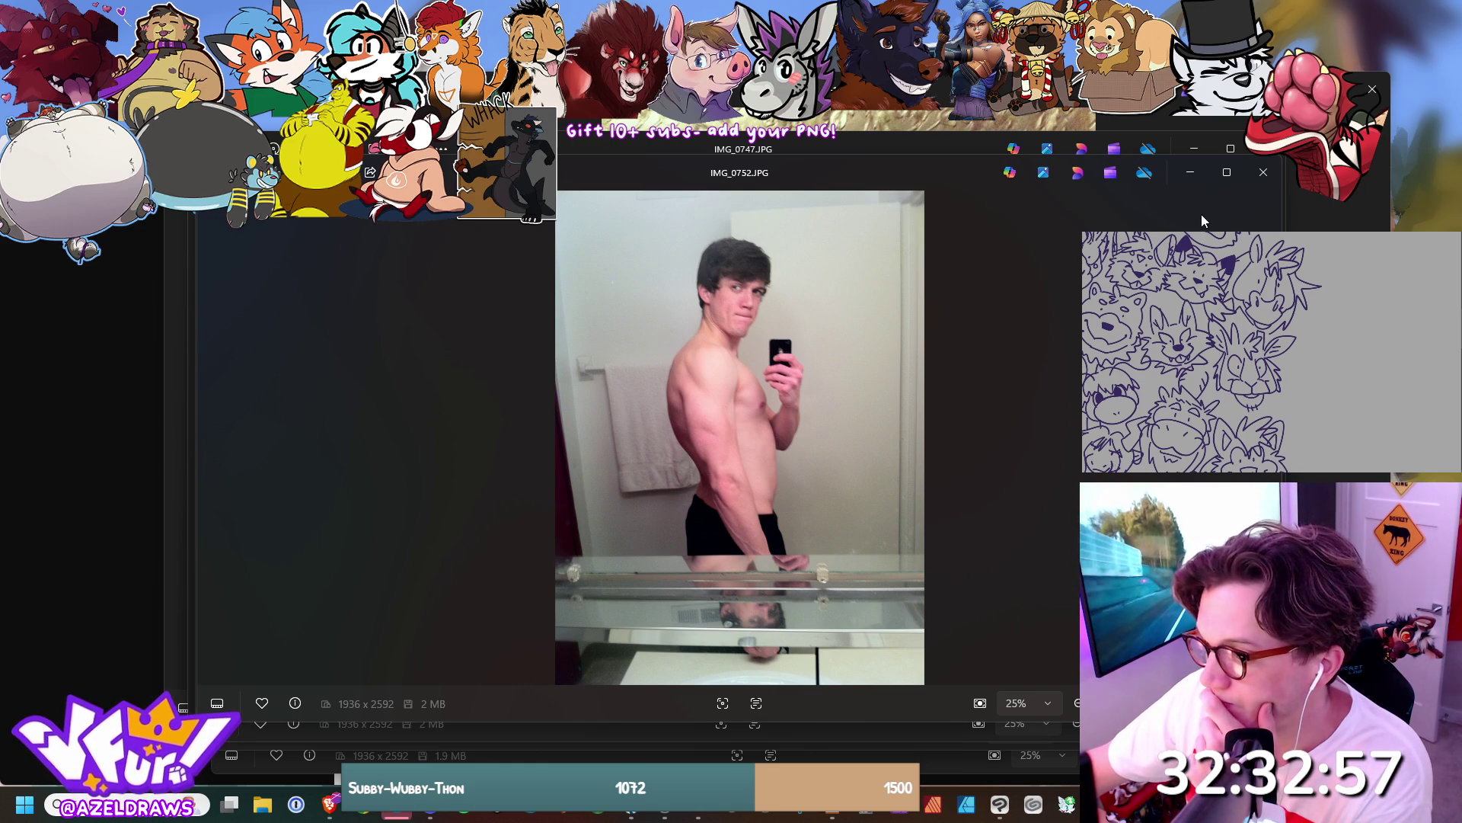
Close the IMG_0752, IMG_0747 and 2013-08-28 17.48.16.jpg photos and the front window.
click(1267, 178)
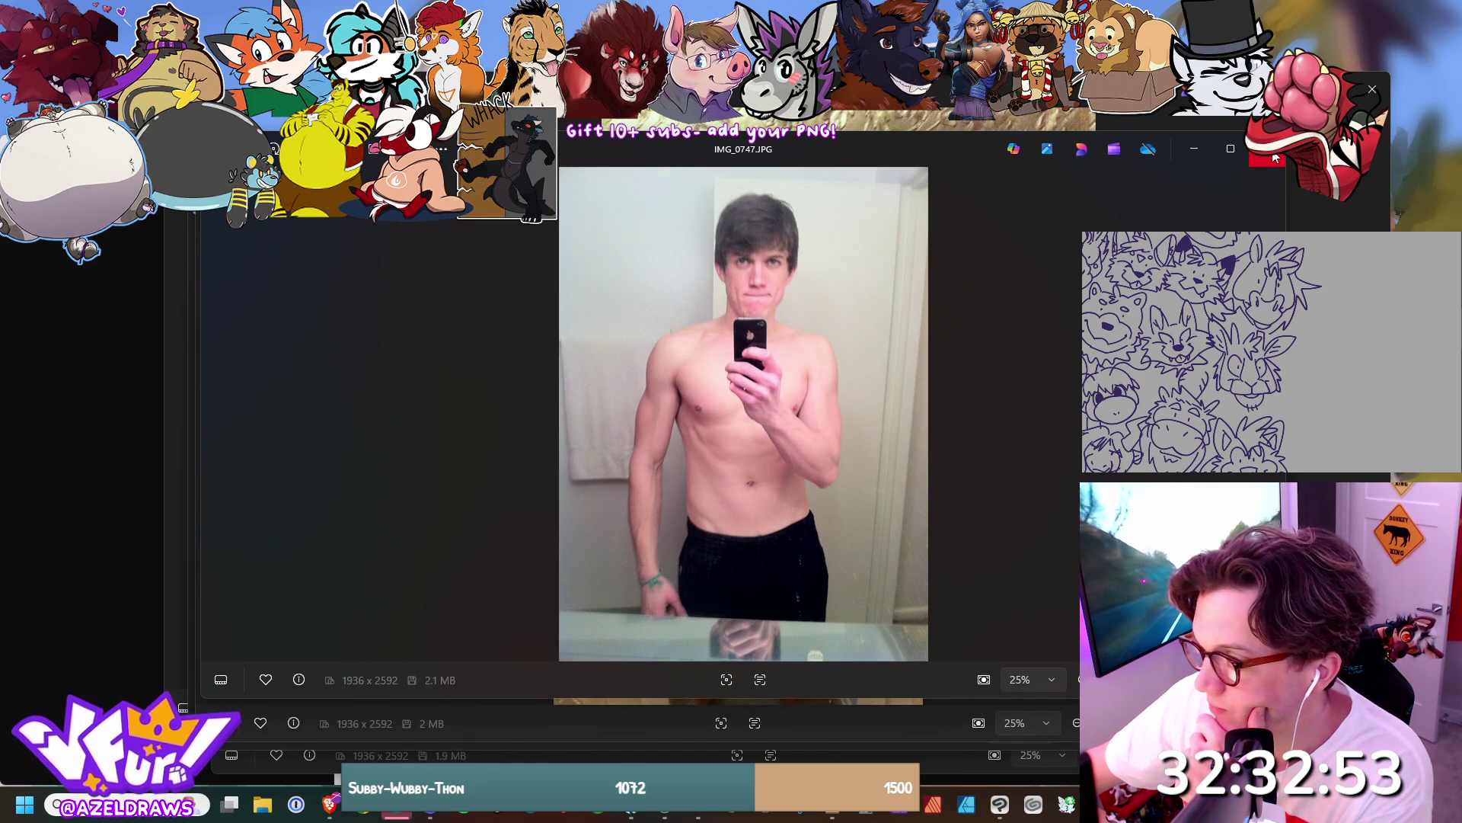
click(1275, 157)
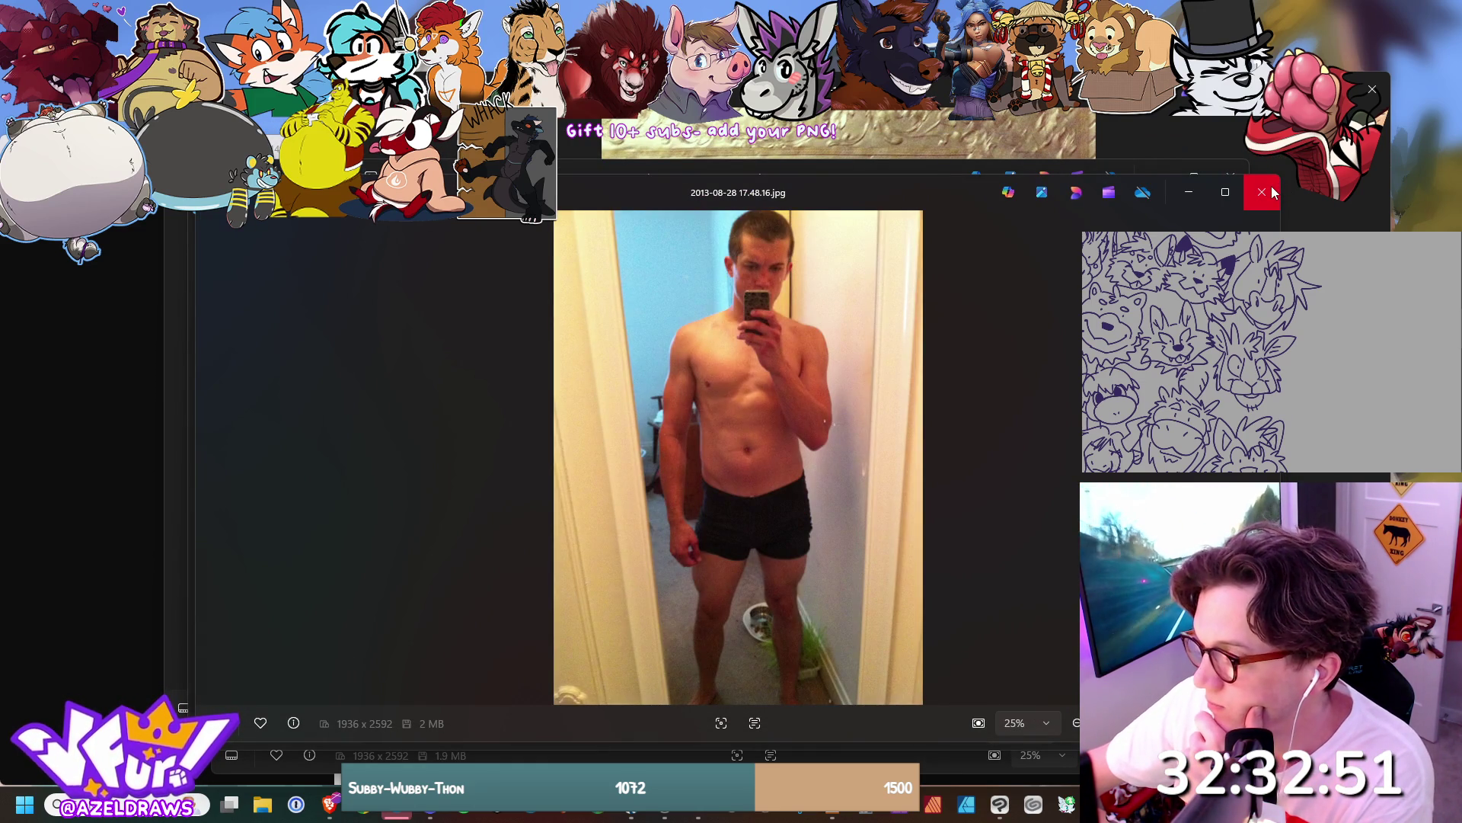
click(1272, 193)
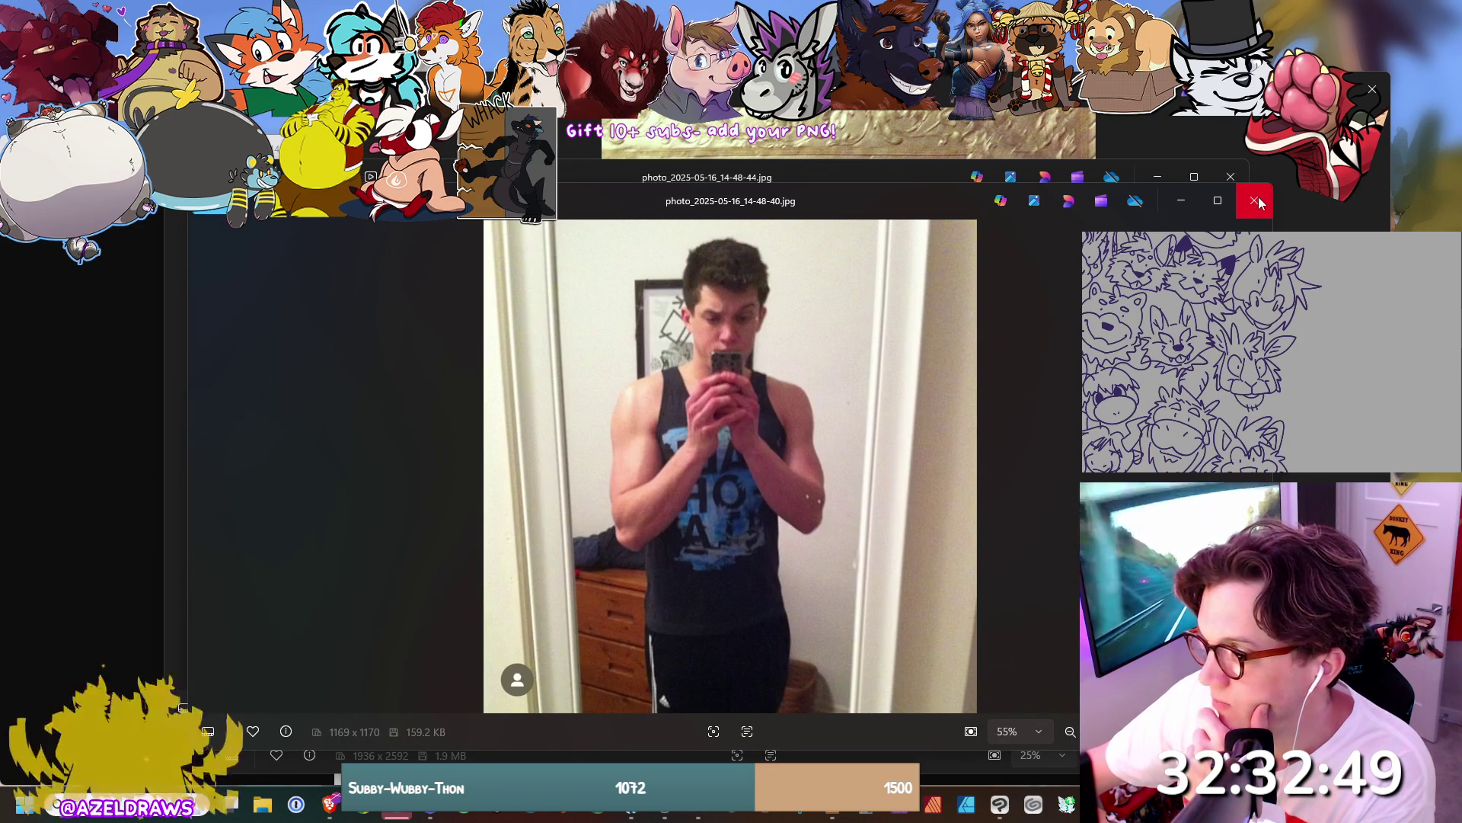
click(1259, 201)
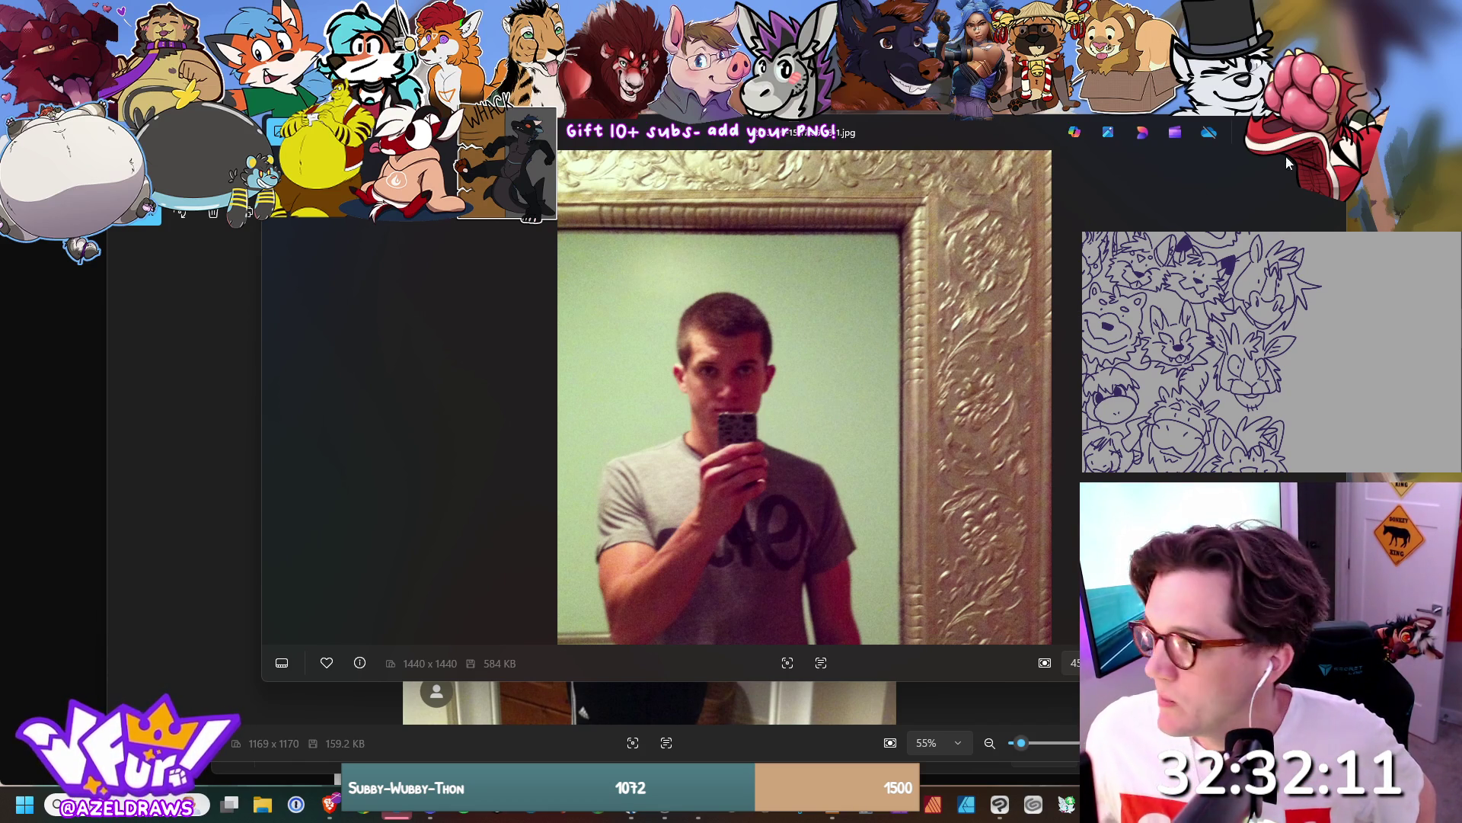
Close the gilded-mirror selfie and 14-48-44 photos, moving the 14-48-40 window higher.
click(1327, 132)
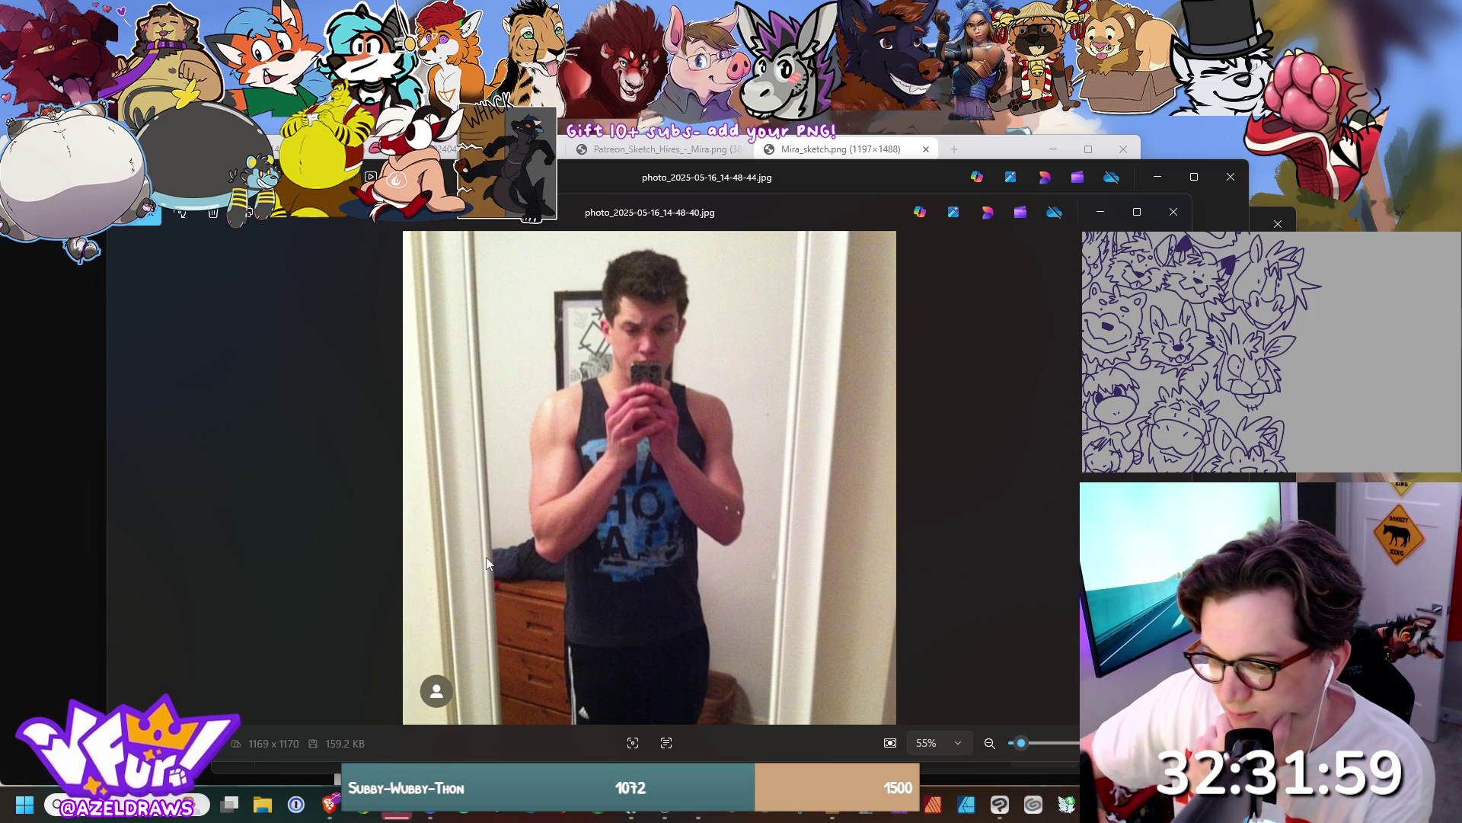
drag(674, 217, 664, 149)
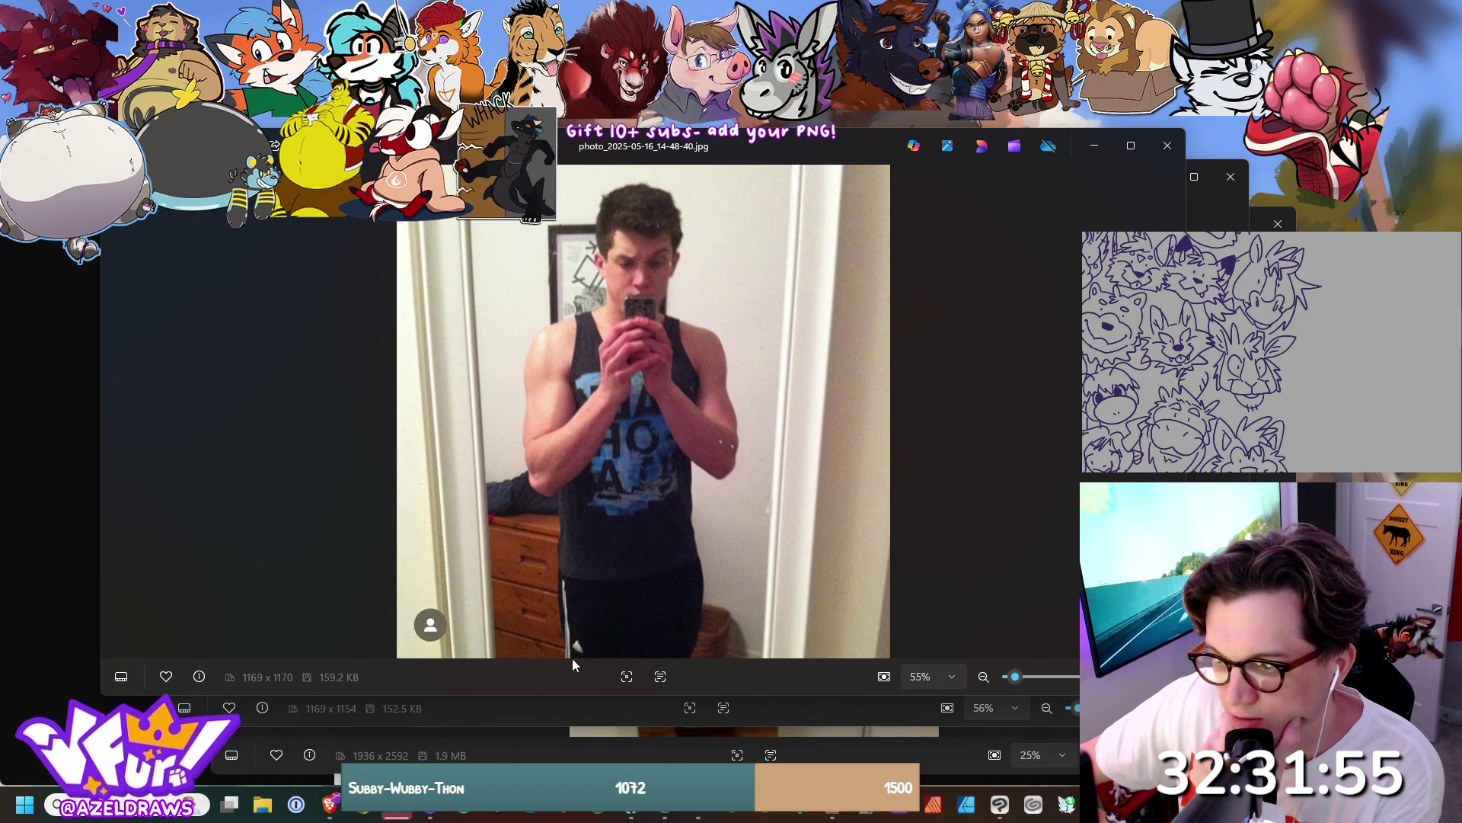
click(610, 715)
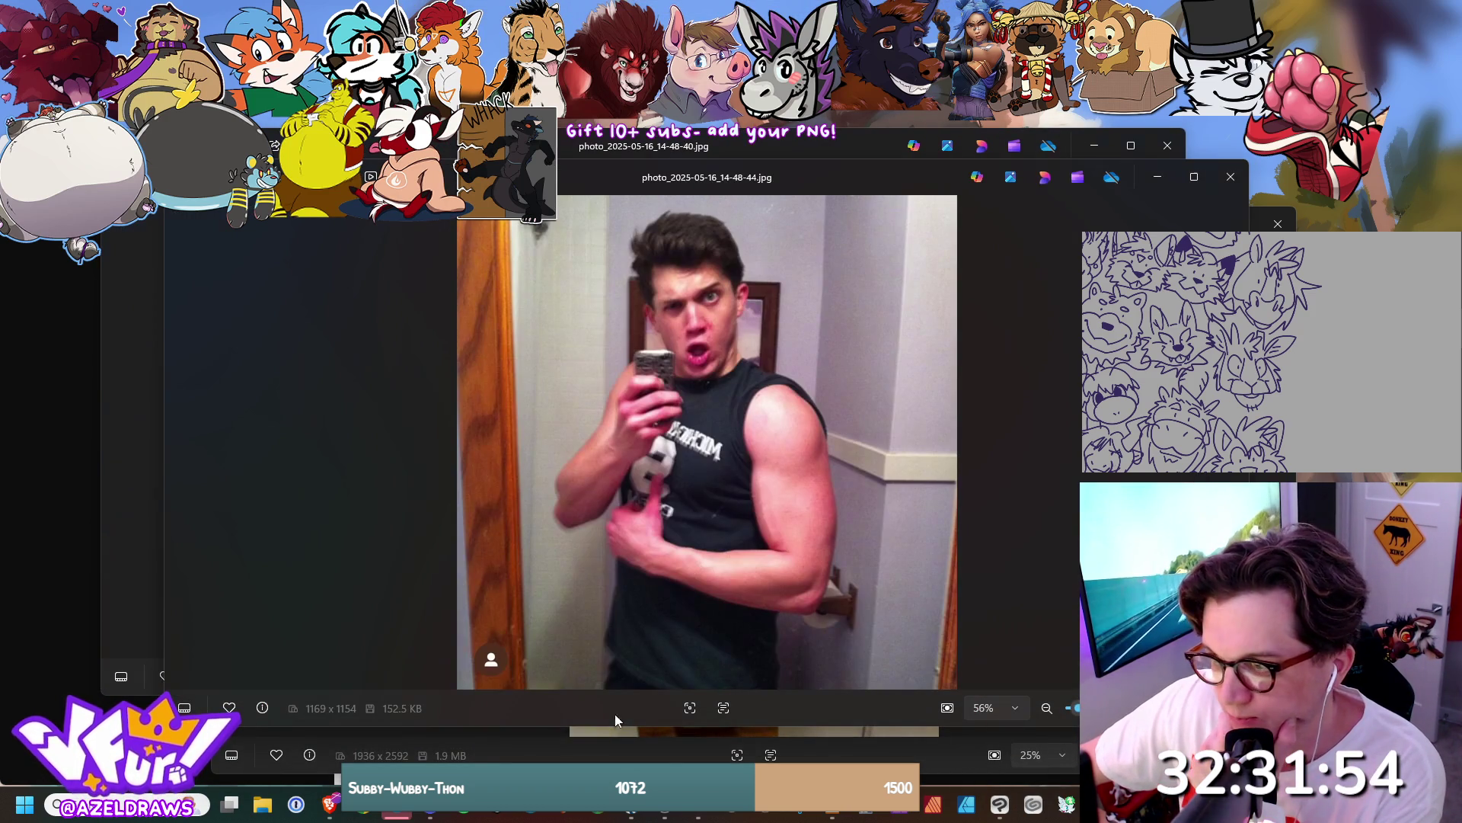
click(1229, 178)
Bring the IMG_2626 photo forward, move it up-left, and close it.
click(601, 760)
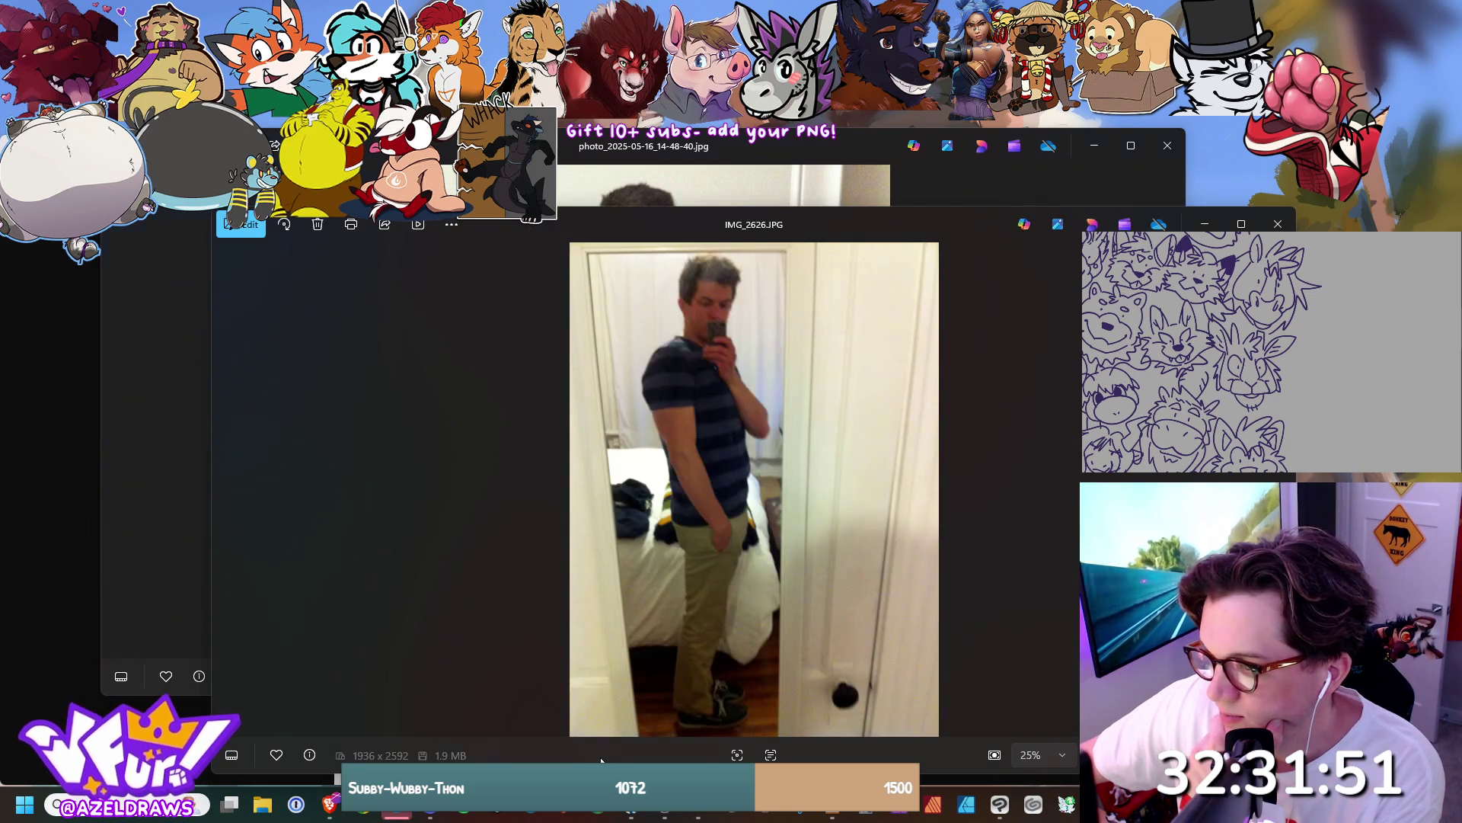
drag(697, 221, 644, 170)
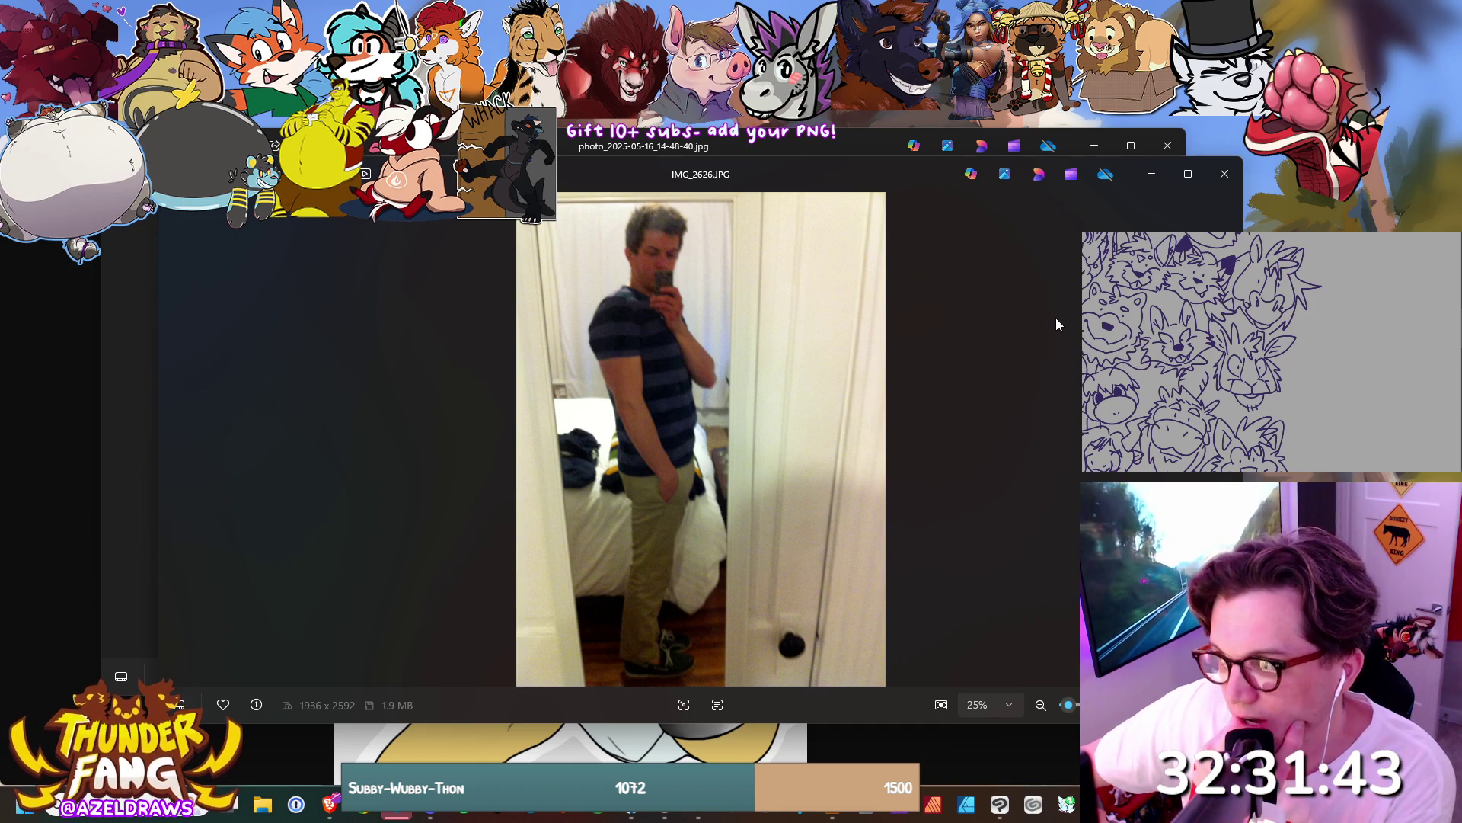
click(1226, 173)
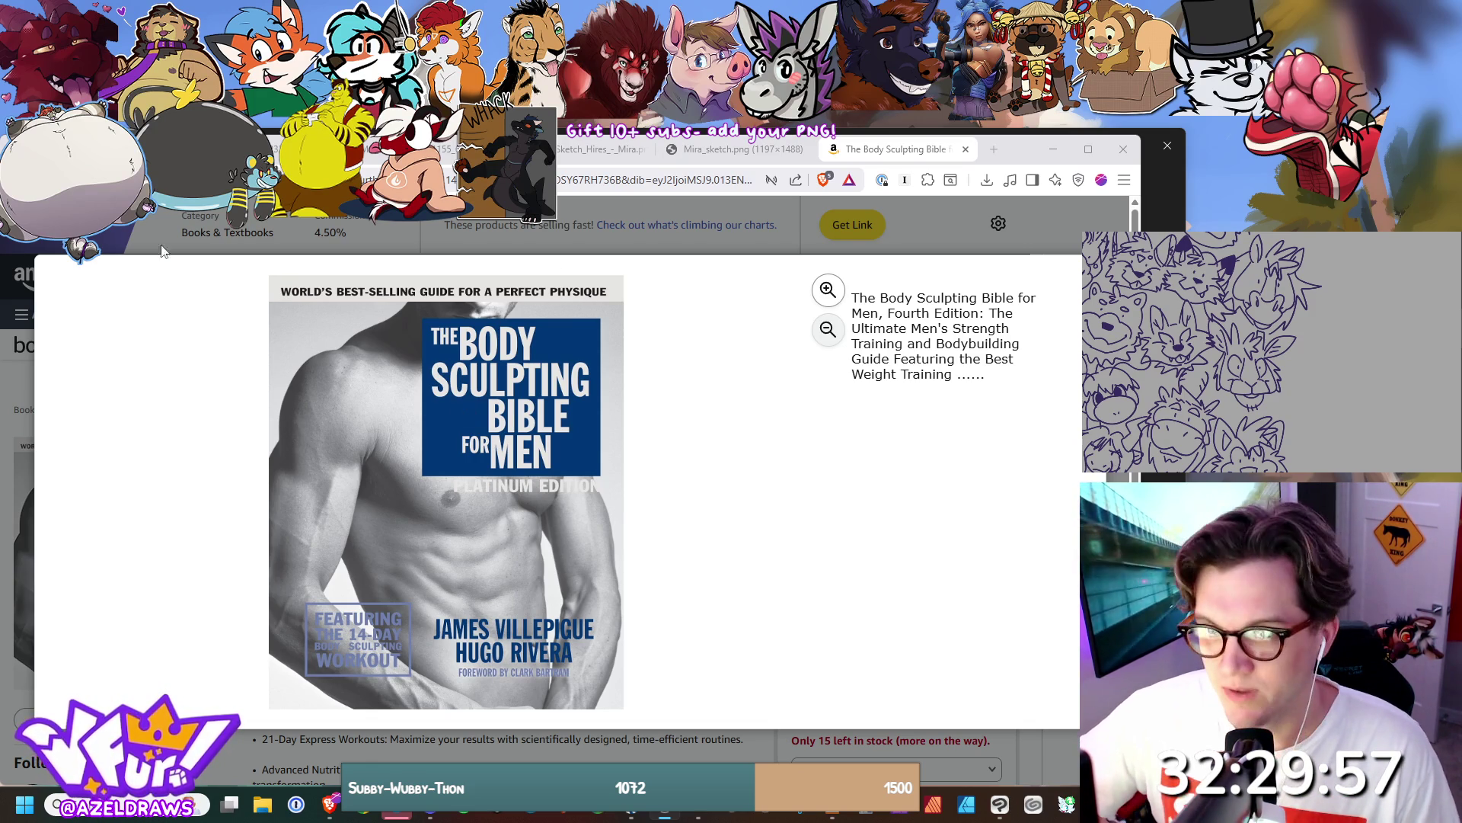
Leave the enlarged cover and change the Amazon search from 'men' to the women's edition.
key(Escape)
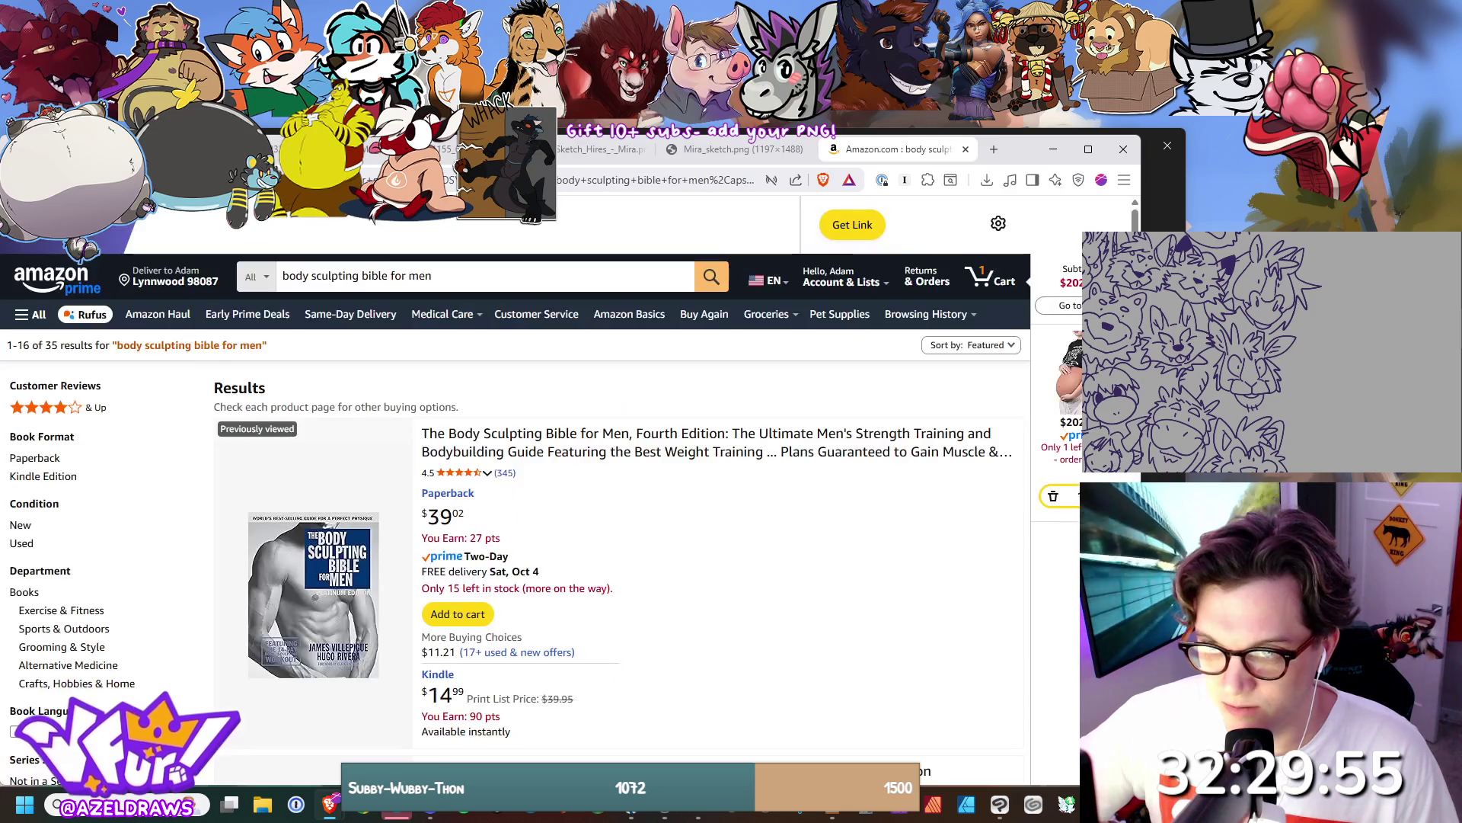
scroll(506, 419, down, 4)
scroll(514, 417, up, 4)
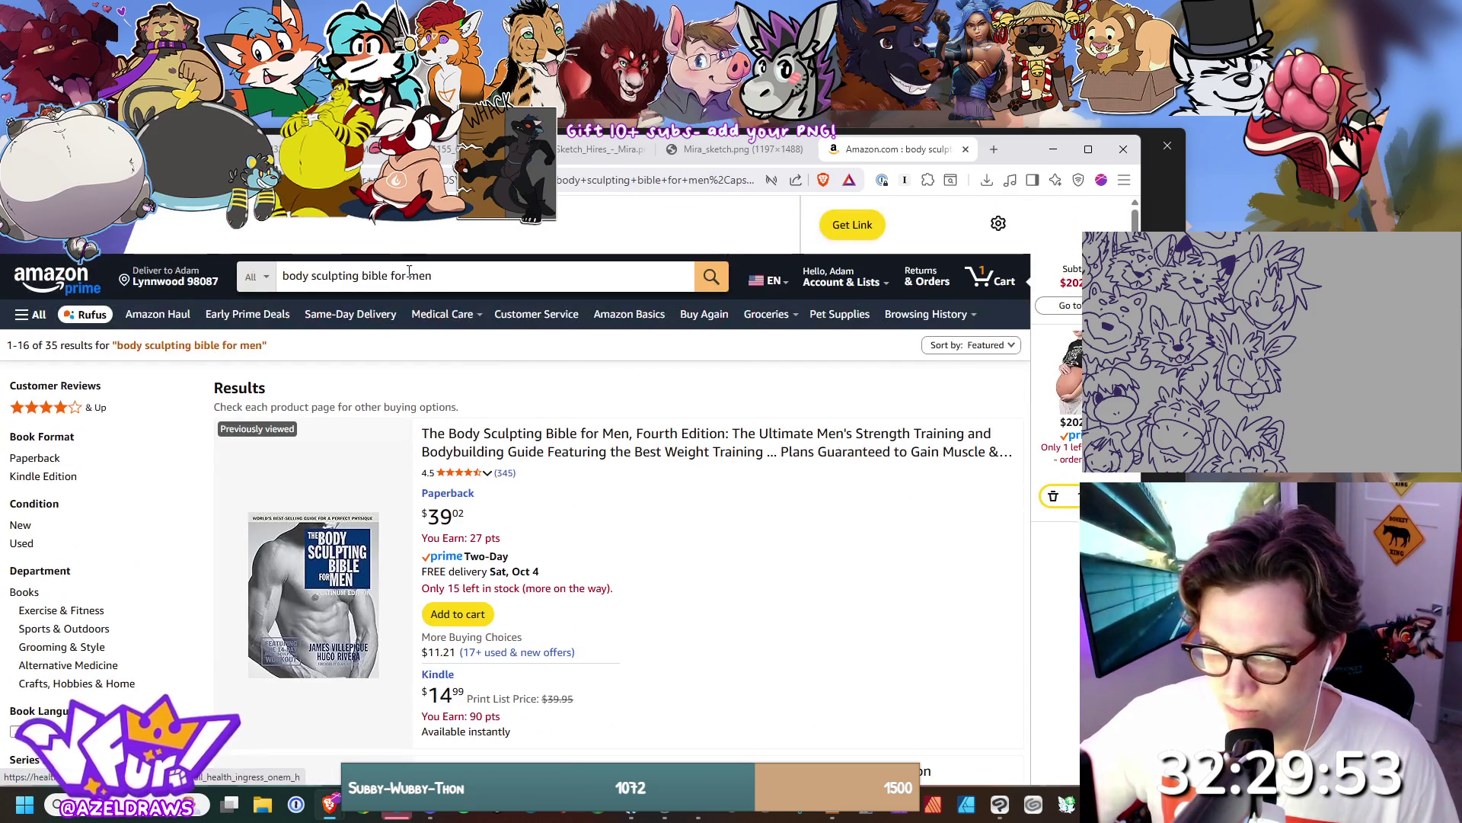
double_click(461, 276)
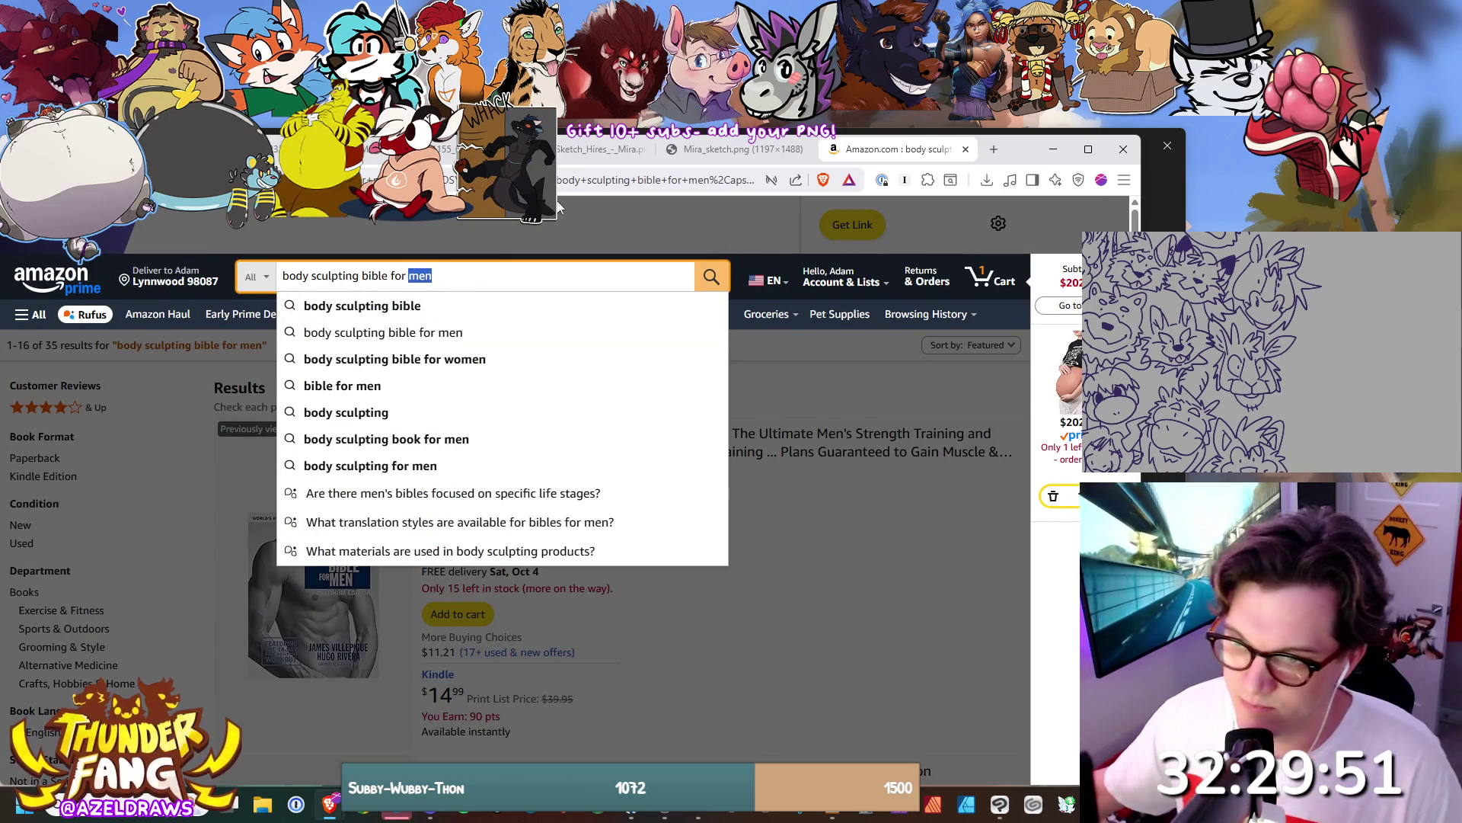
click(466, 358)
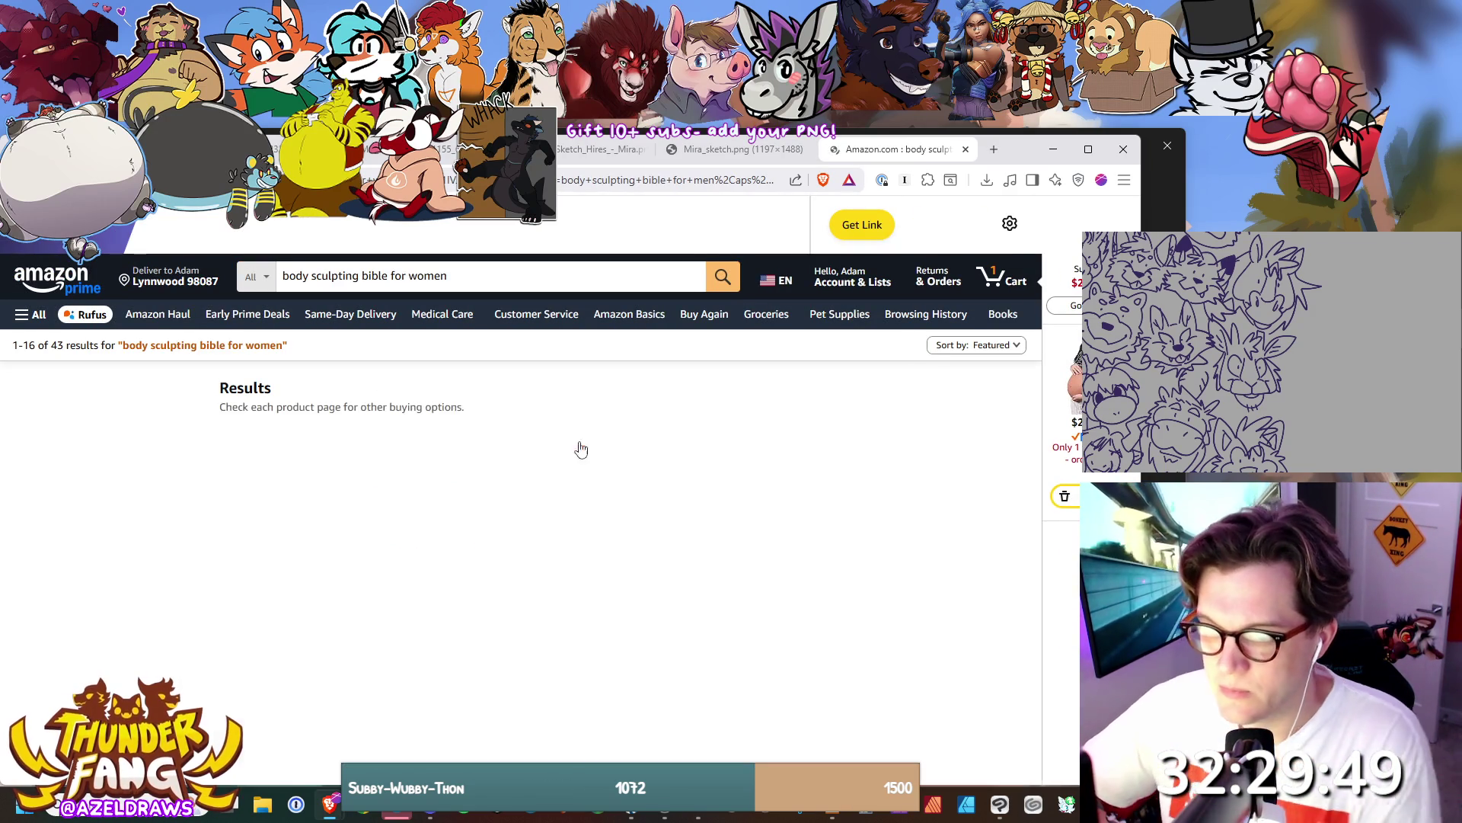
Open The Body Sculpting Bible for Women, Fourth Edition page and enlarge its cover.
scroll(564, 381, down, 3)
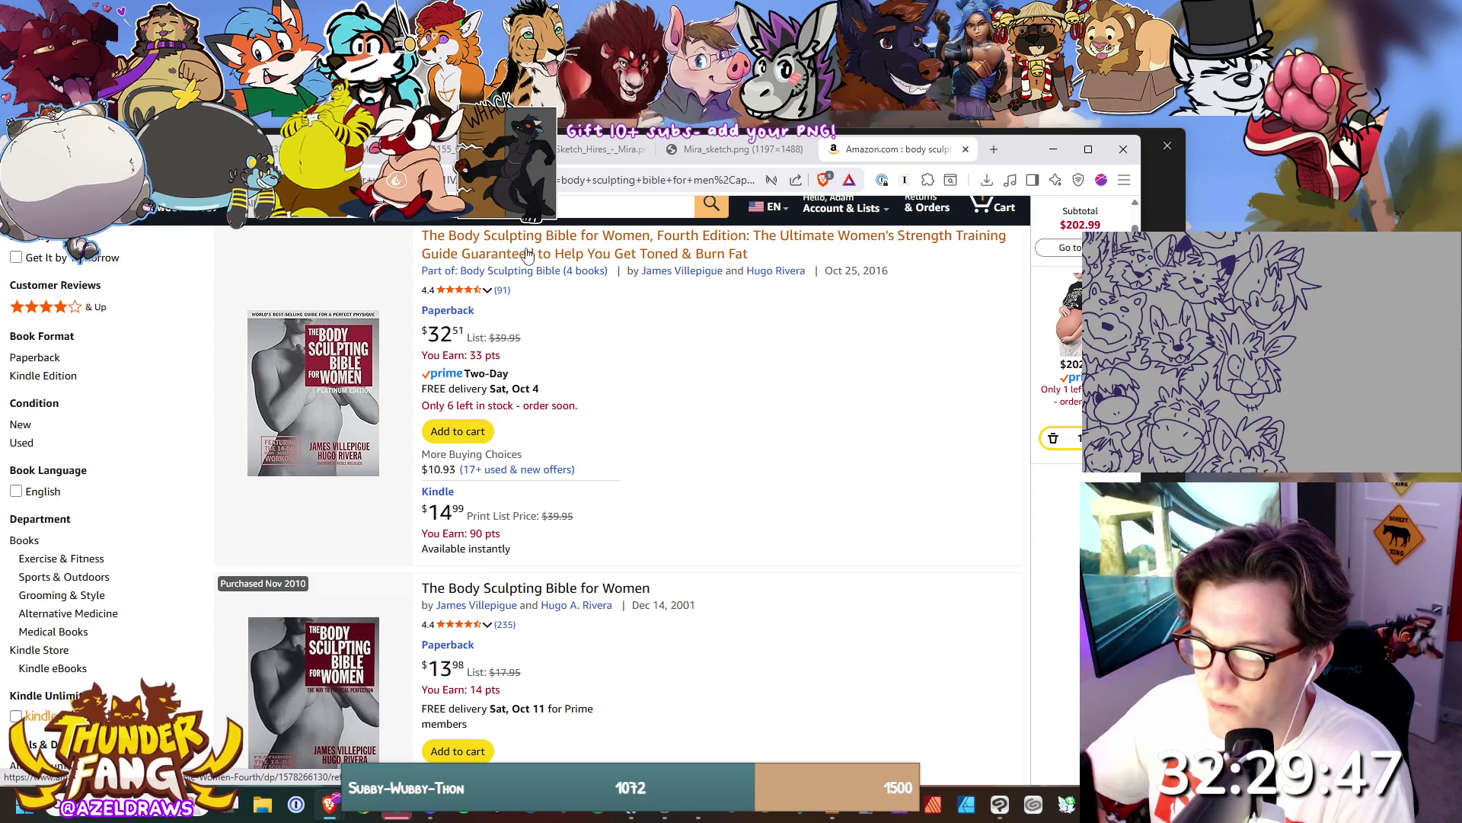
click(546, 258)
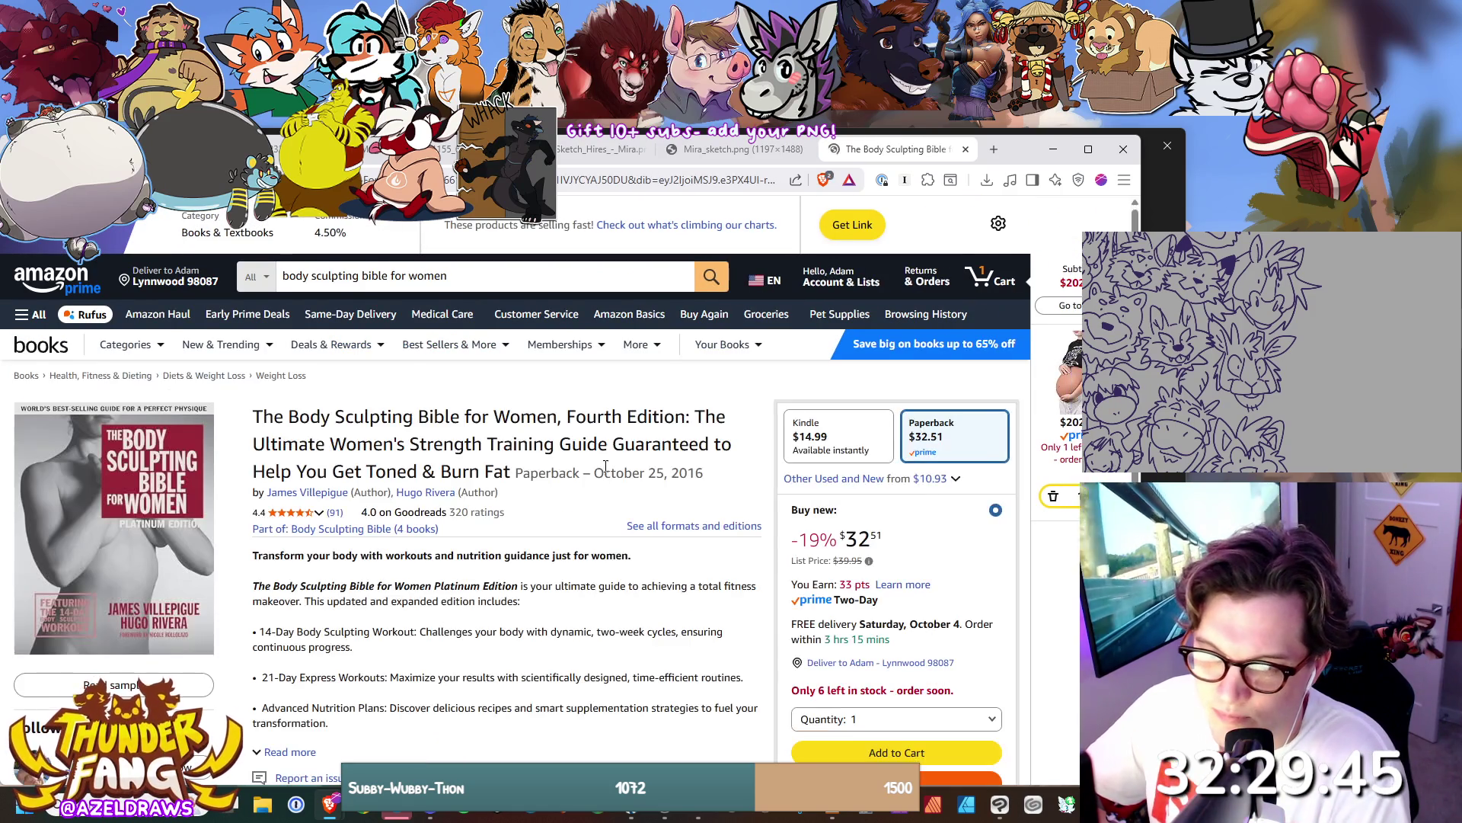
scroll(595, 467, down, 1)
scroll(558, 463, down, 2)
scroll(537, 455, up, 1)
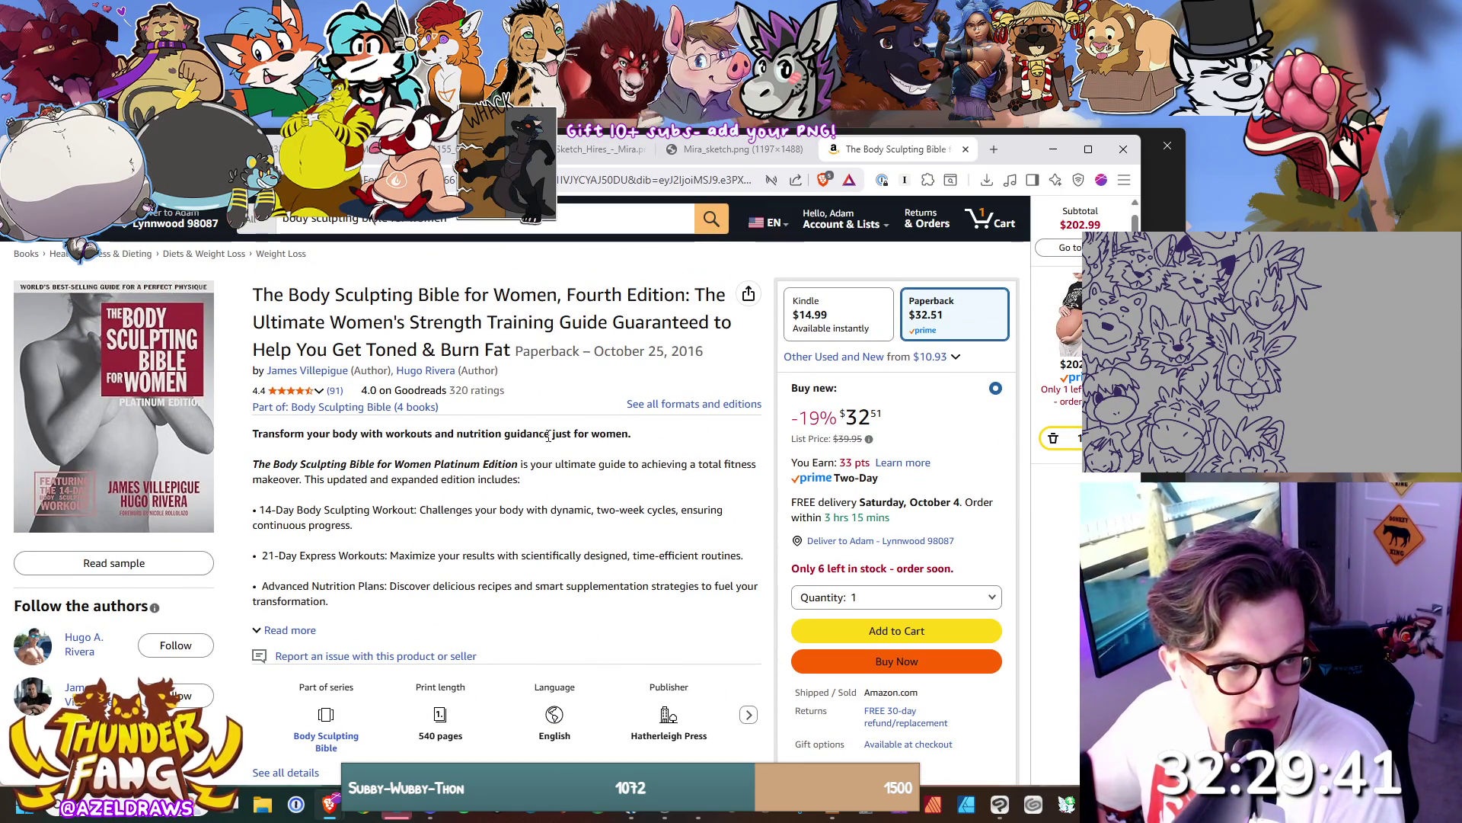
click(53, 423)
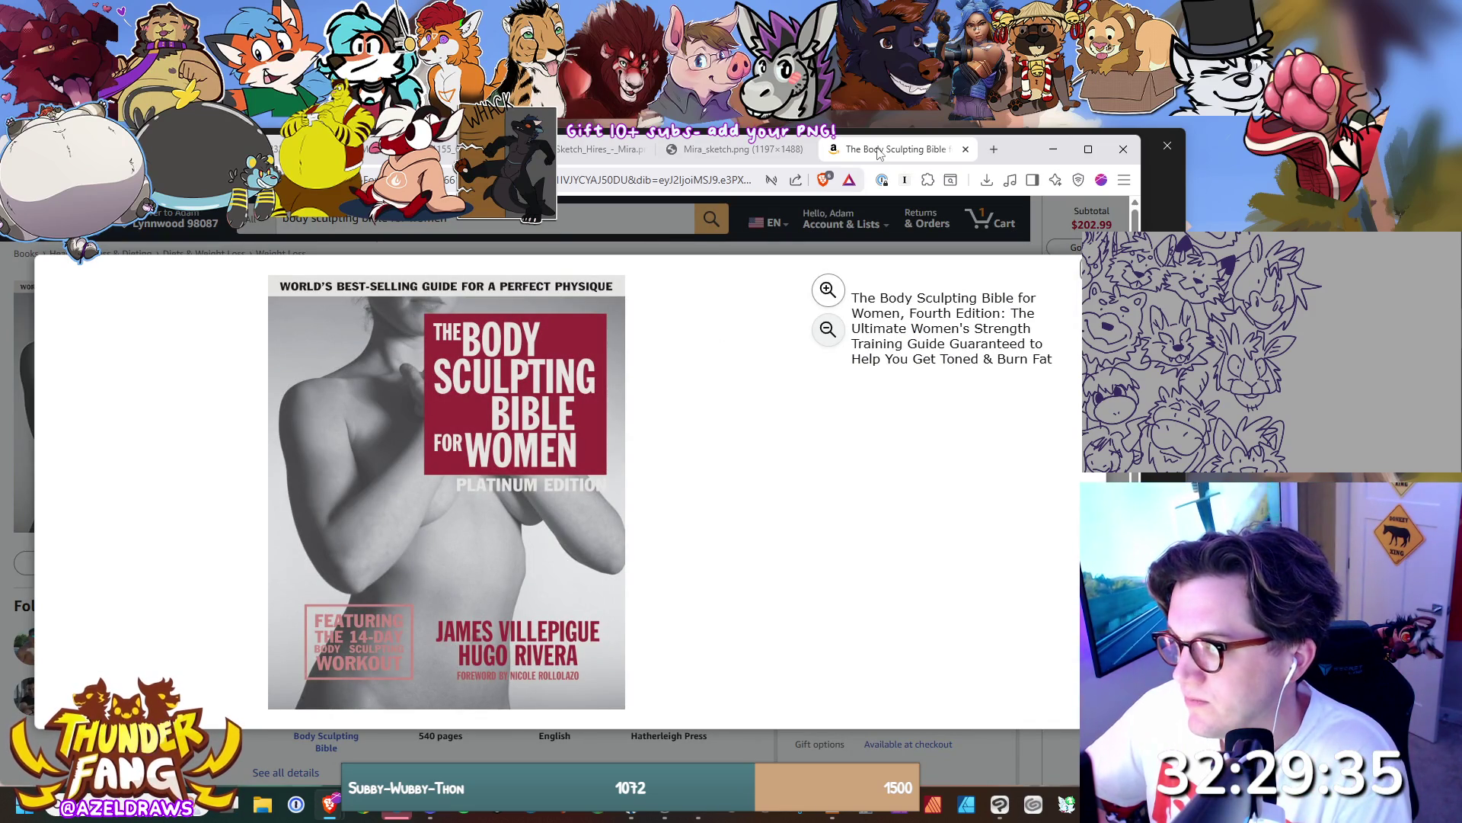
Close the Amazon book tab so Mira_sketch.png shows.
middle_click(831, 156)
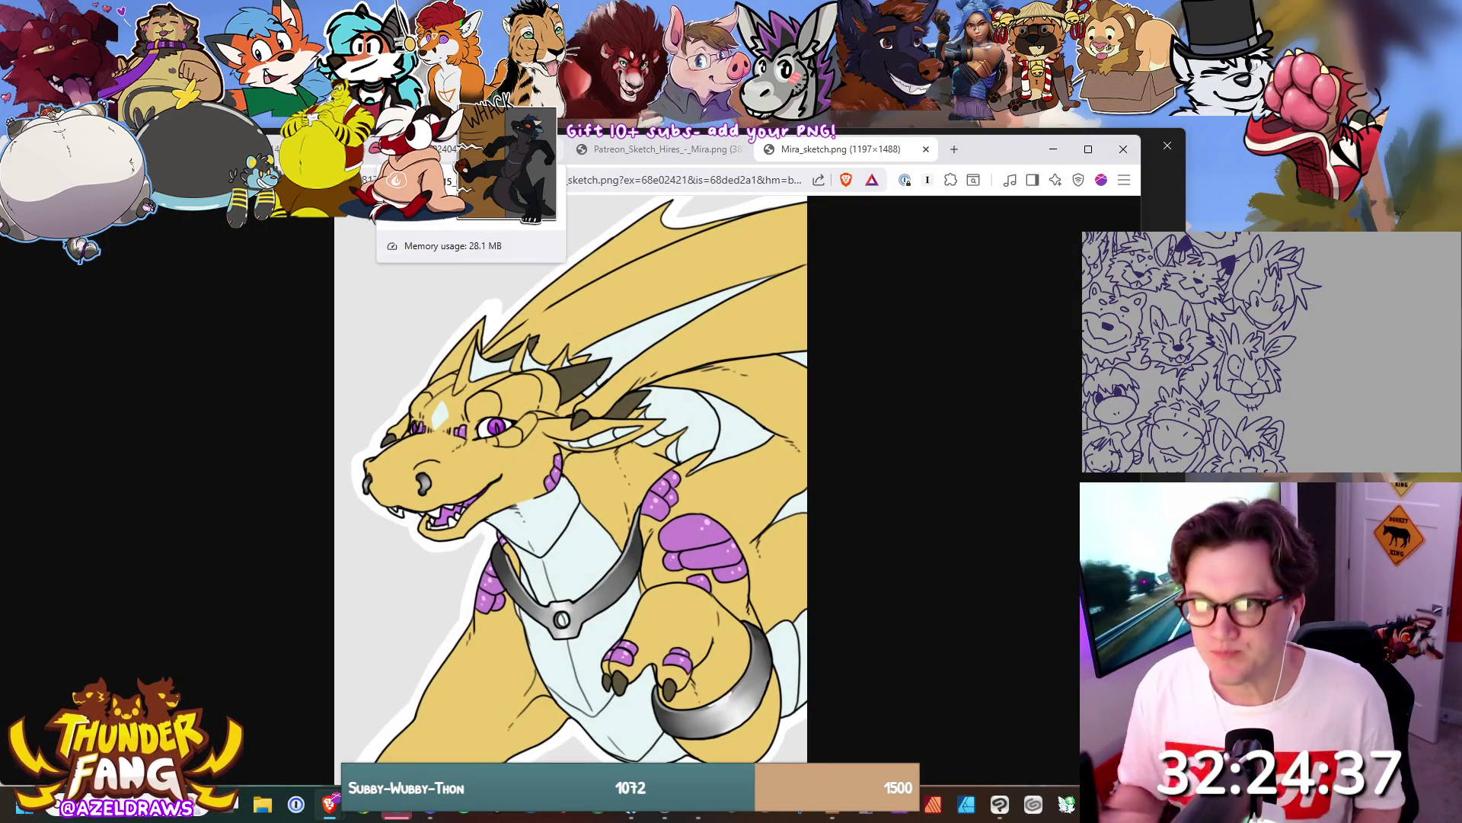
View the full Mira dragon sheet, then switch to the 20210601_063254.jpg cyborg fox sheet.
click(656, 150)
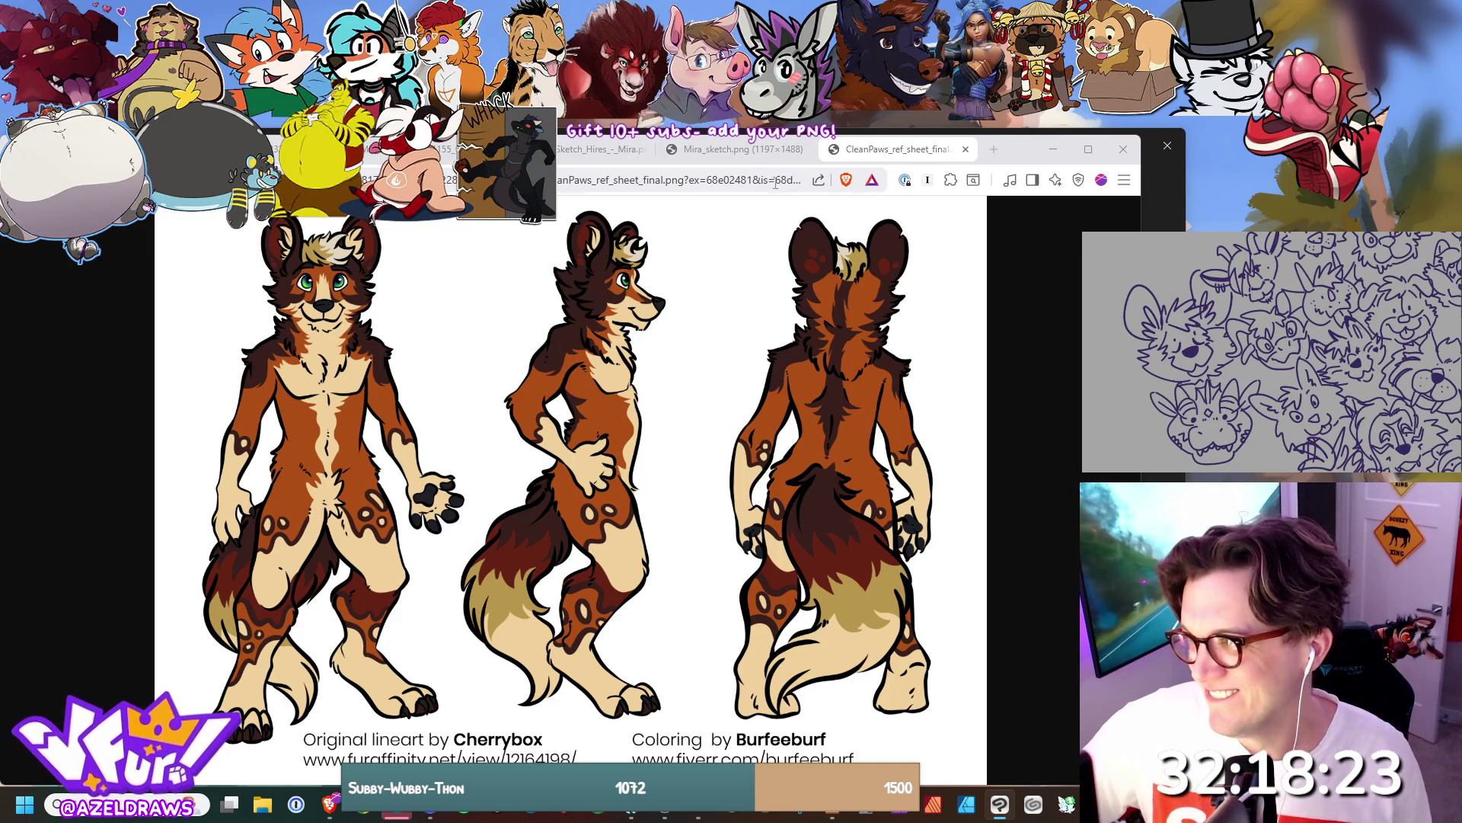
click(430, 805)
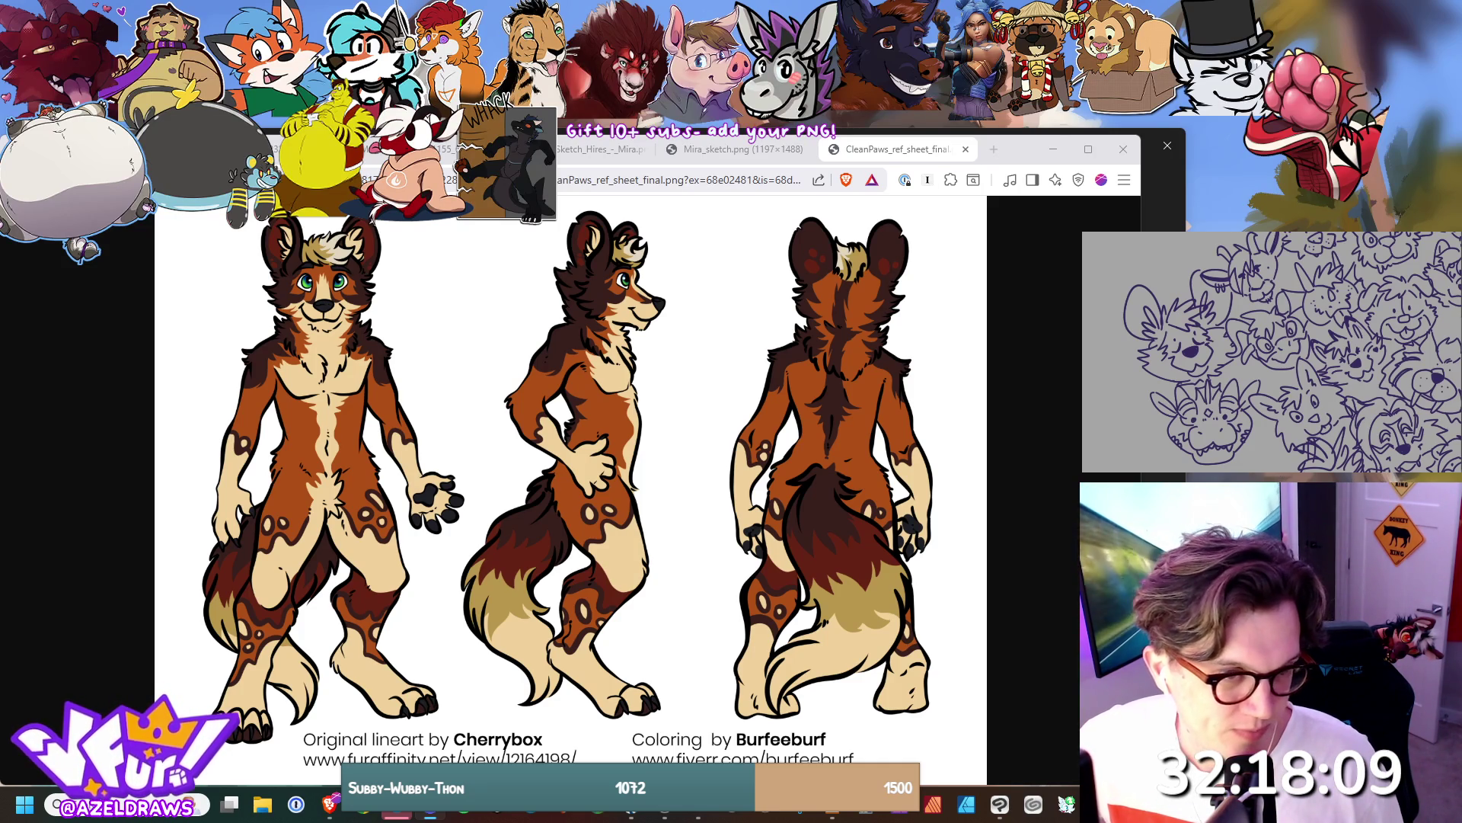
key(ctrl+Tab)
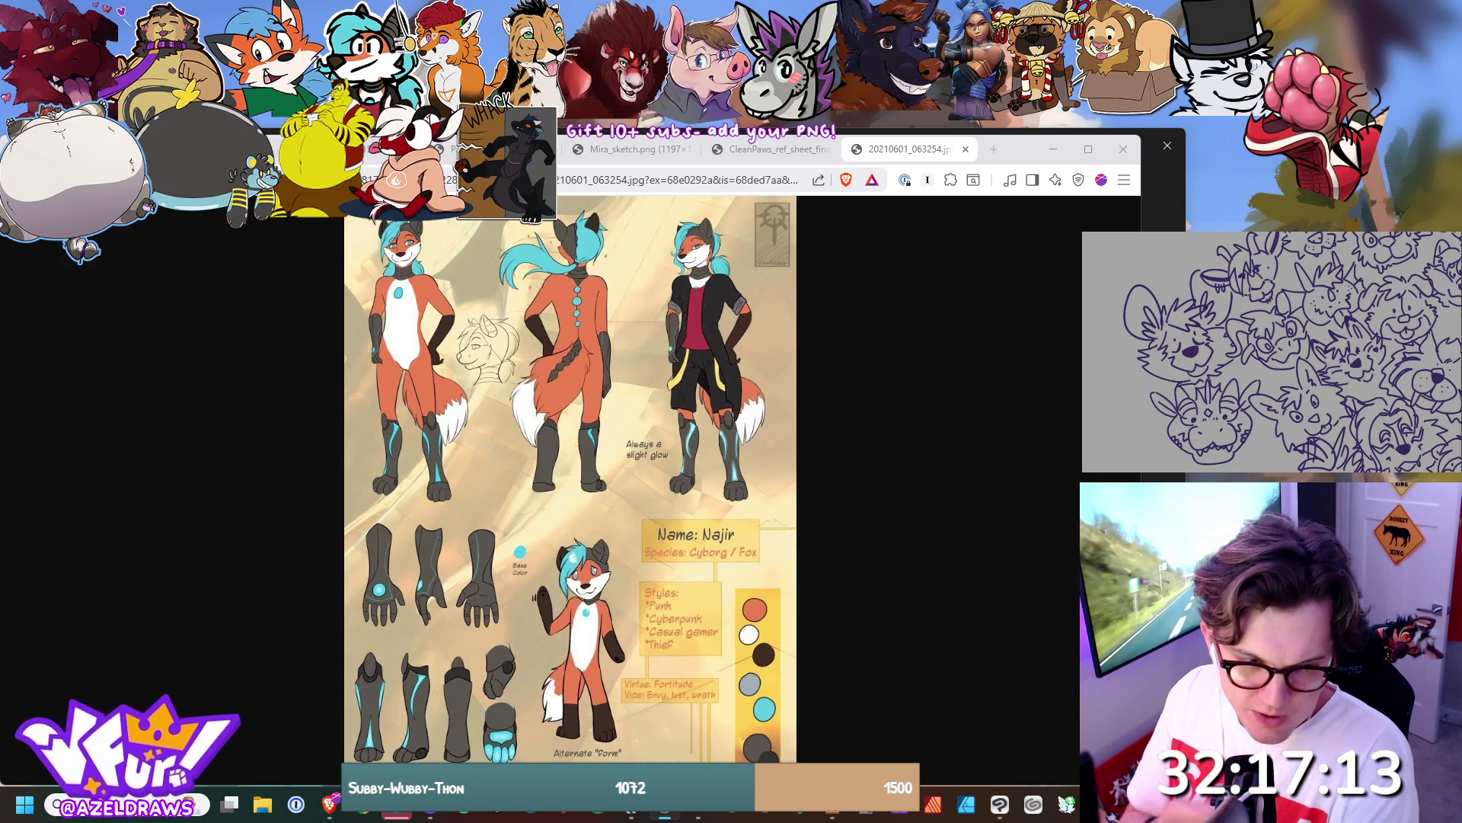
scroll(1272, 353, up, 3)
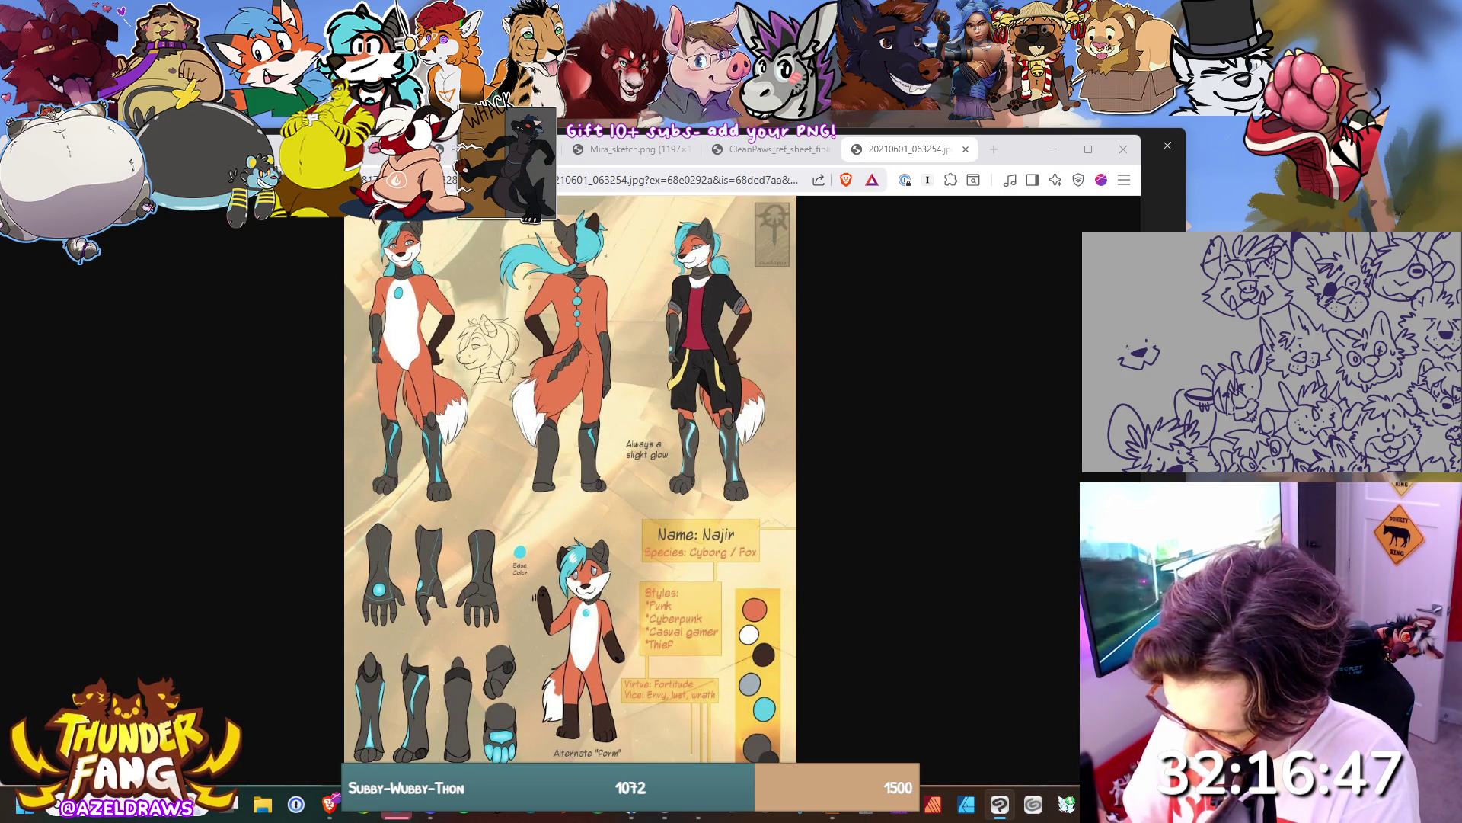
Sketch a small fox head with an arc, right ear and under-stroke on the canvas.
drag(1127, 352, 1106, 356)
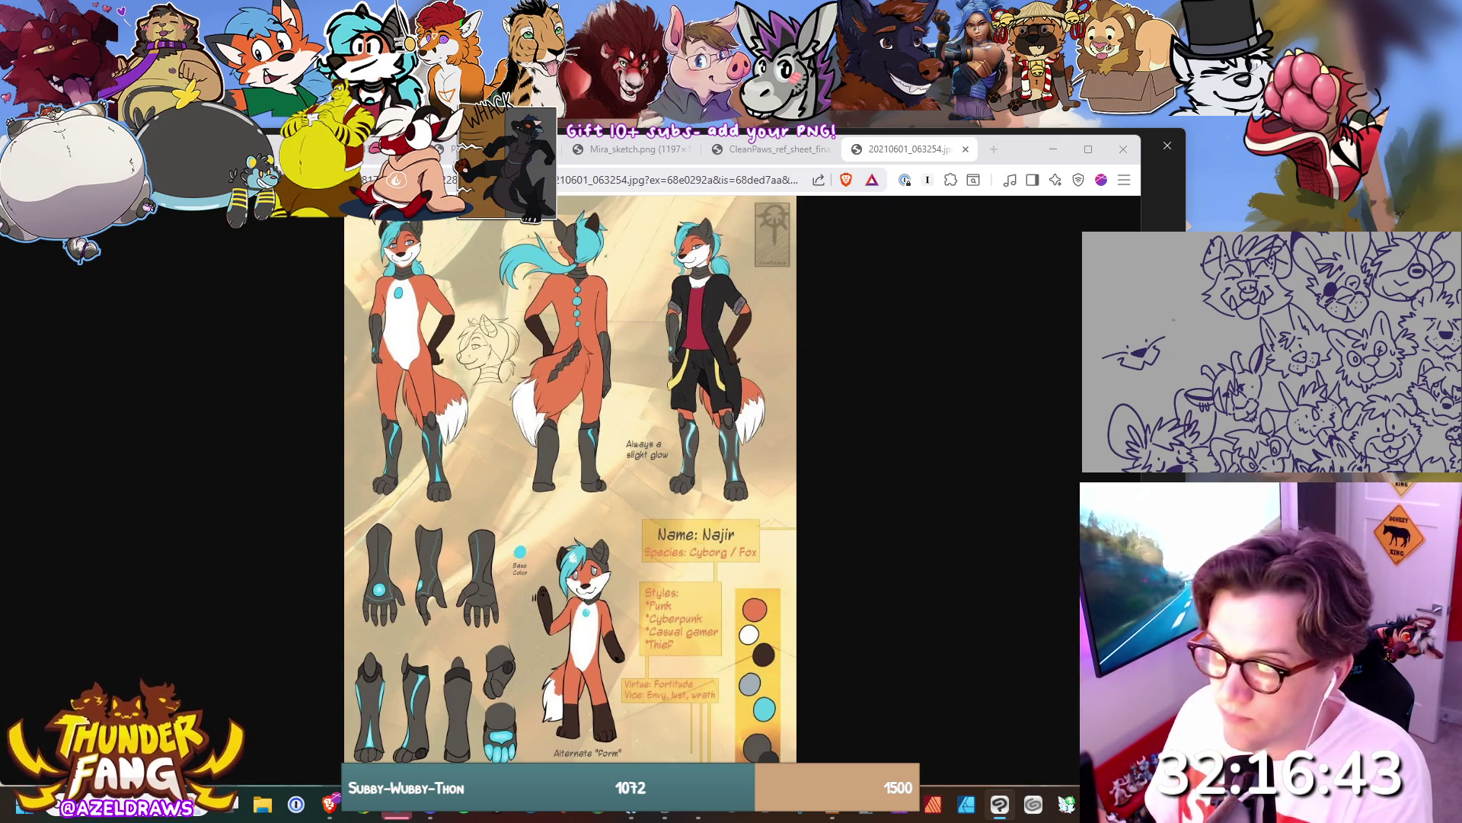
mouse_move(1134, 324)
mouse_down()
mouse_move(1117, 311)
mouse_move(1099, 331)
mouse_move(1104, 369)
mouse_move(1135, 323)
mouse_up()
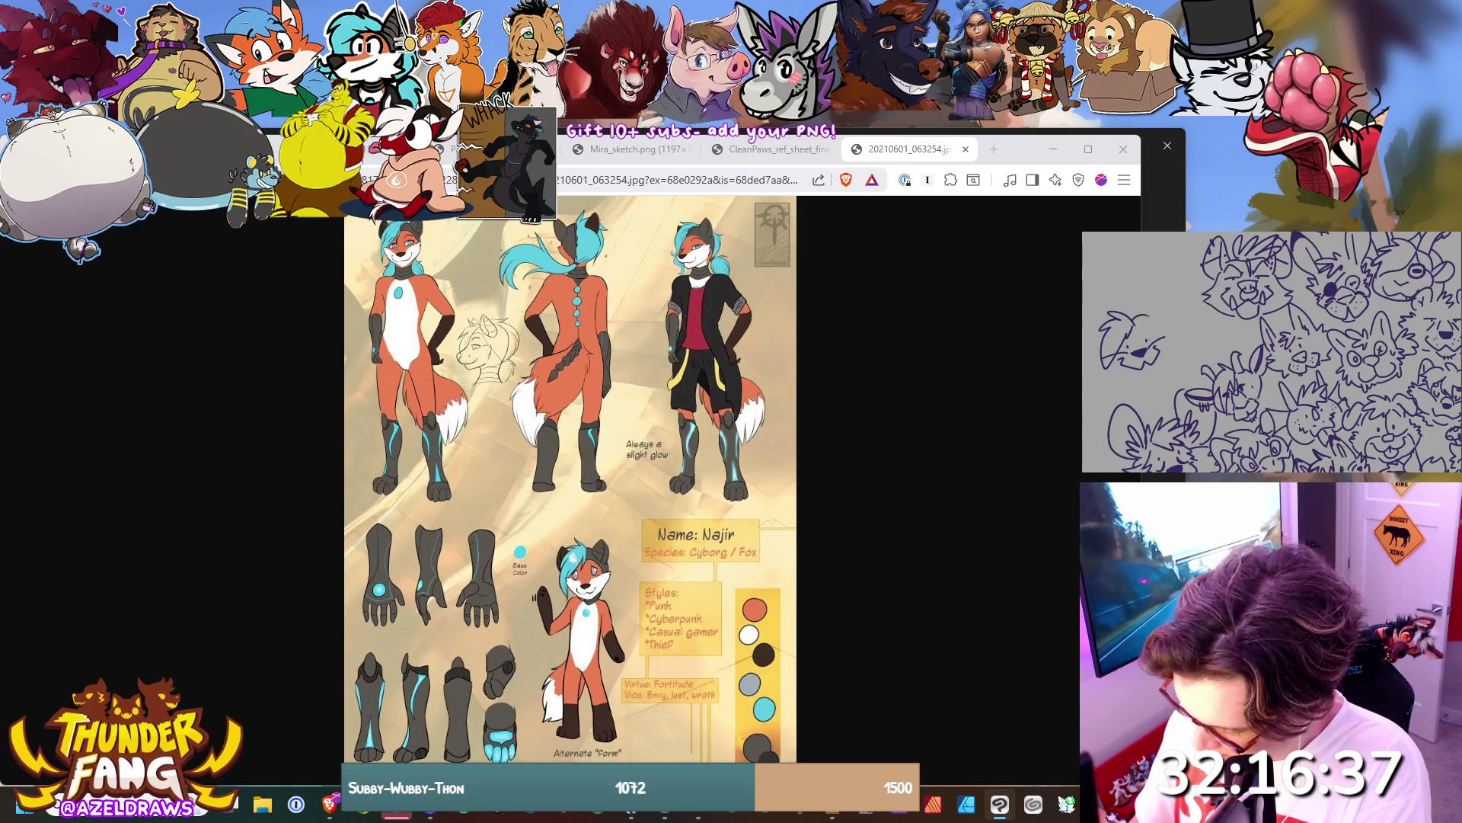
mouse_move(1148, 313)
mouse_down()
mouse_move(1156, 297)
mouse_move(1167, 319)
mouse_move(1149, 328)
mouse_up()
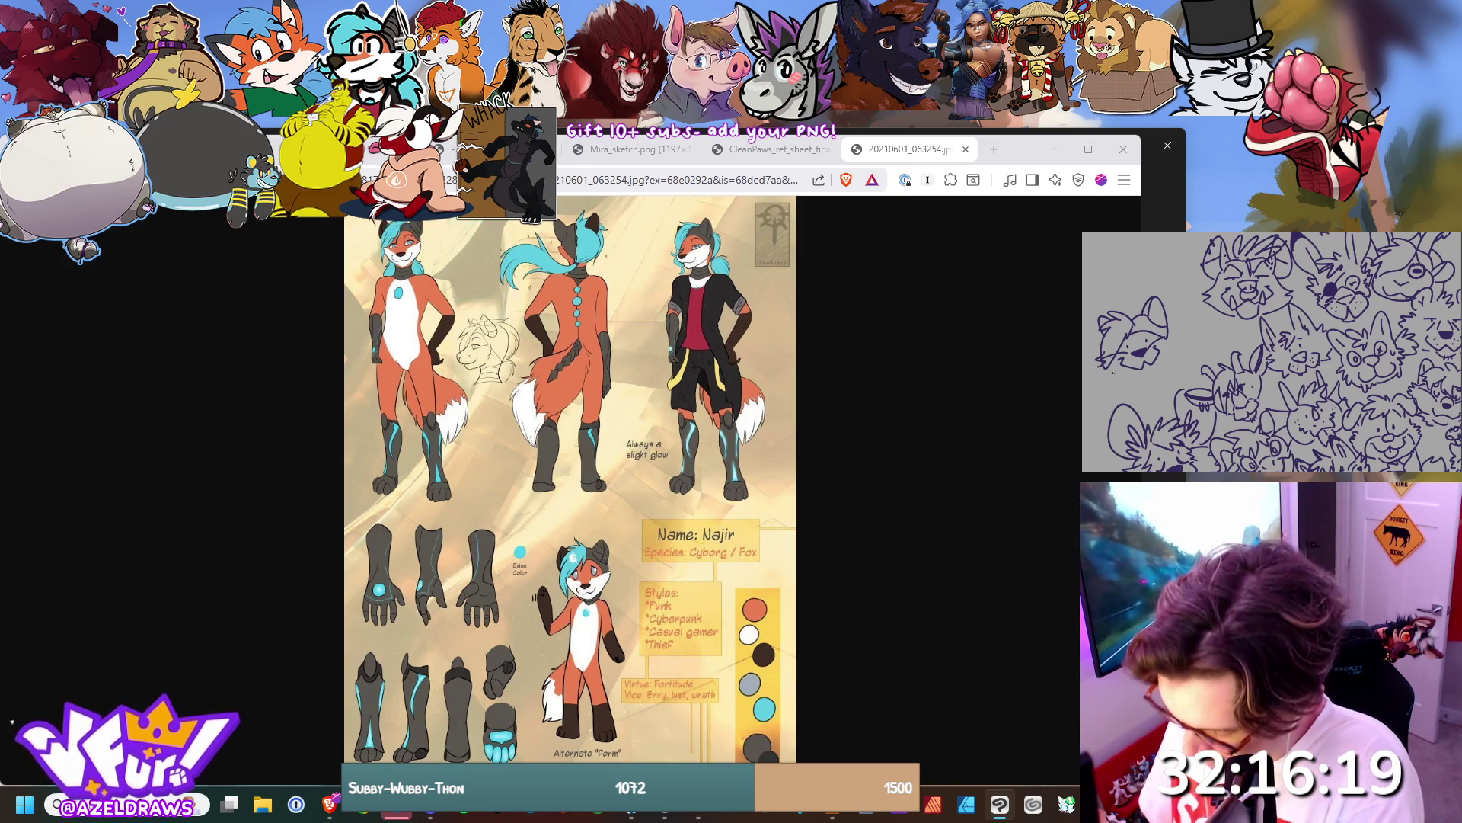
drag(1112, 371, 1144, 378)
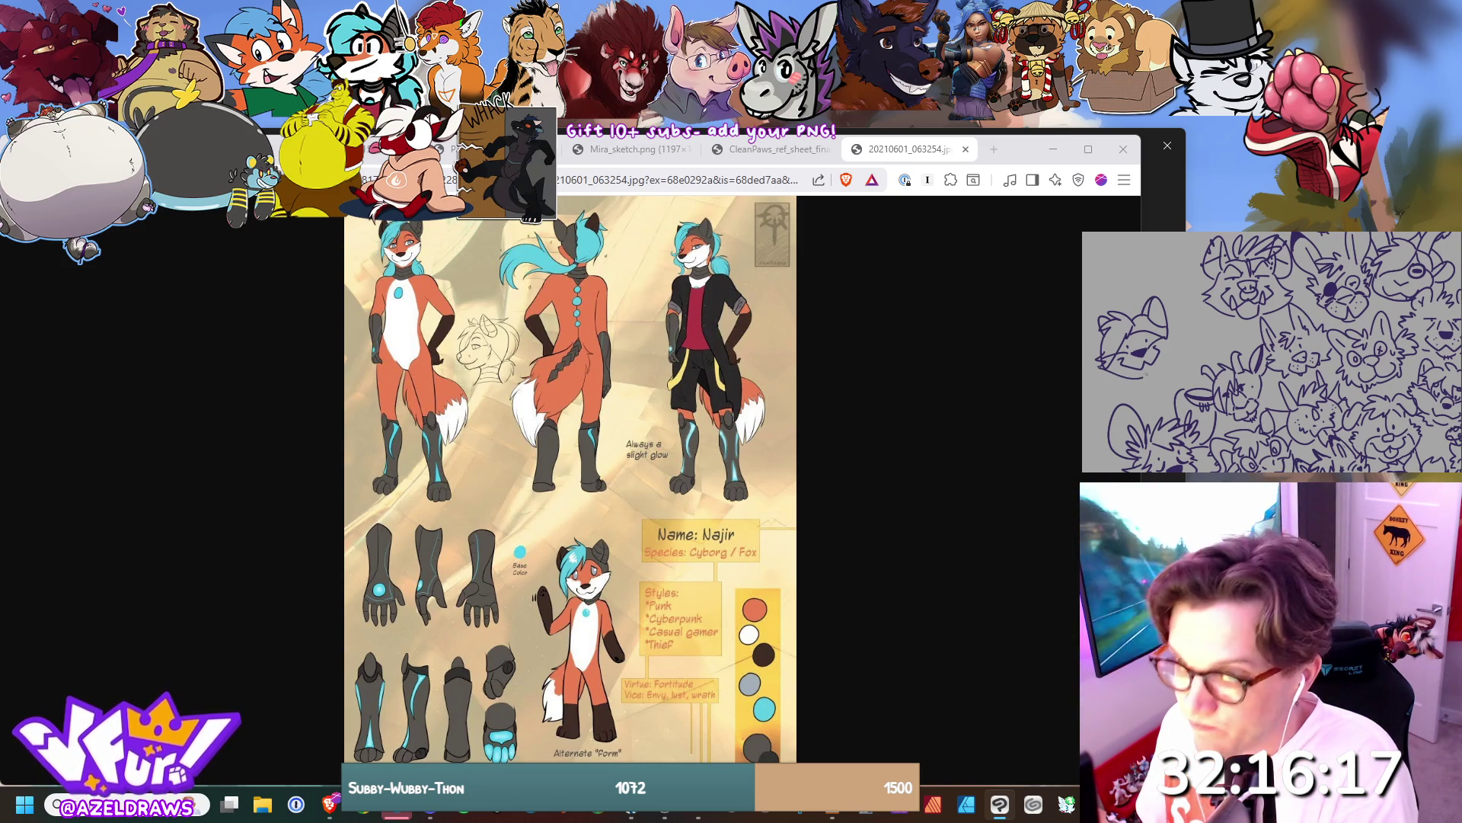
drag(1179, 343, 1169, 361)
key(ctrl+z)
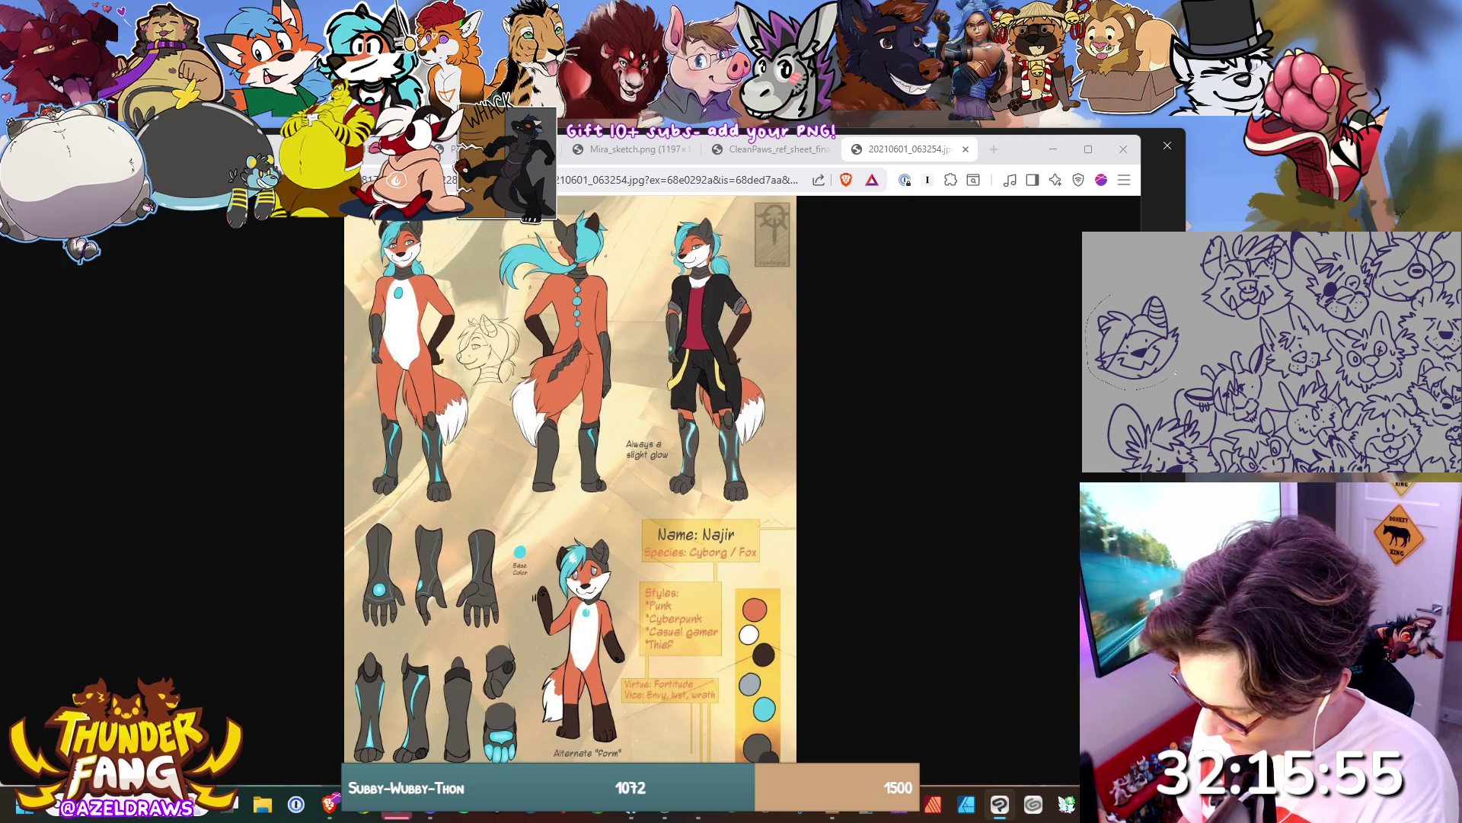
Select the new fox head, move it down-right, enlarge it slightly, and deselect.
drag(1180, 366, 1138, 281)
mouse_move(1136, 346)
mouse_down()
mouse_move(1154, 364)
mouse_move(1215, 293)
mouse_move(1206, 303)
mouse_up()
key(ctrl+d)
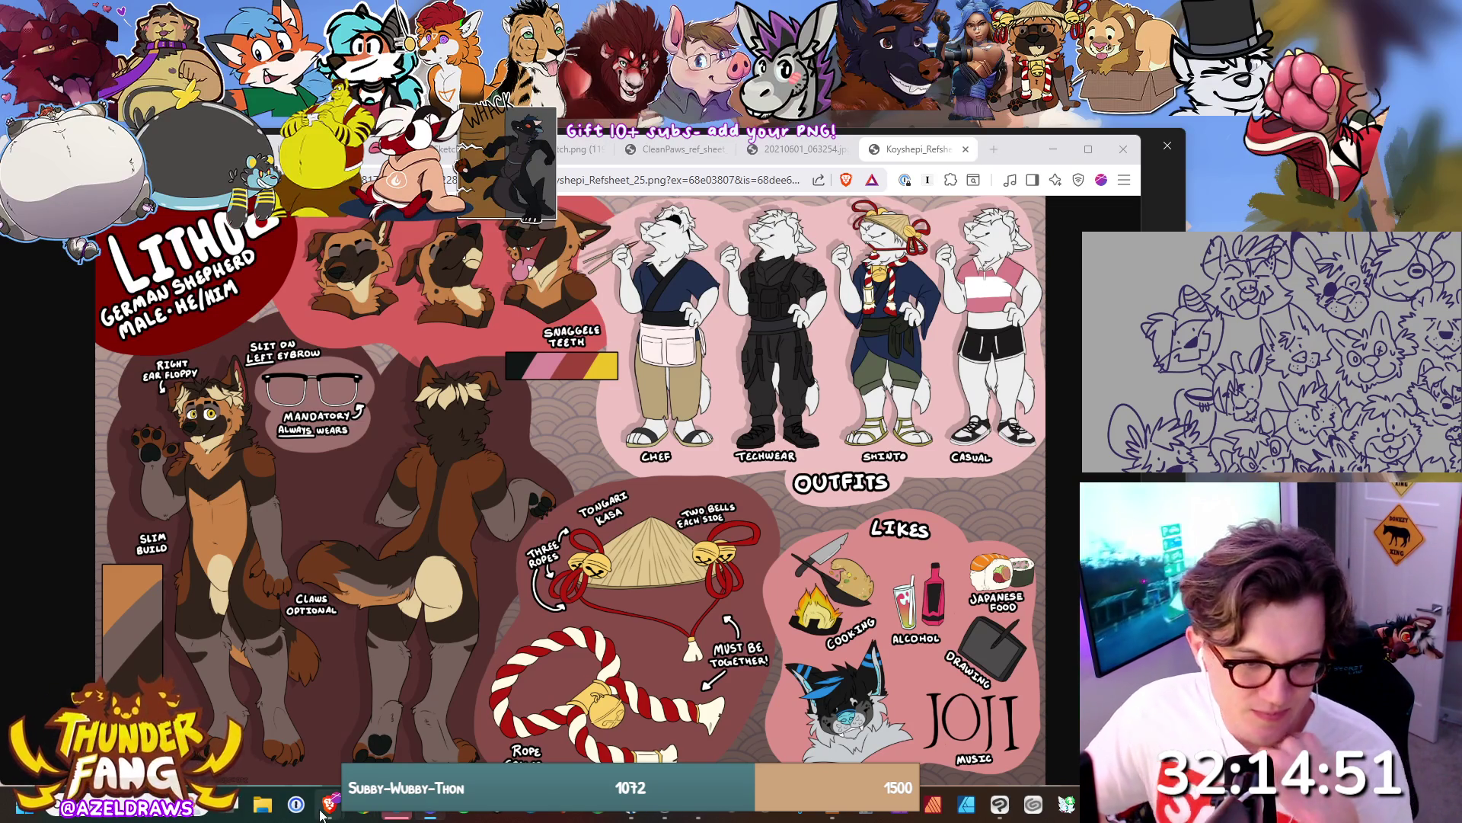
Add hair, a right-side ear and cheek fur to the small glasses-wearing head.
mouse_move(323, 812)
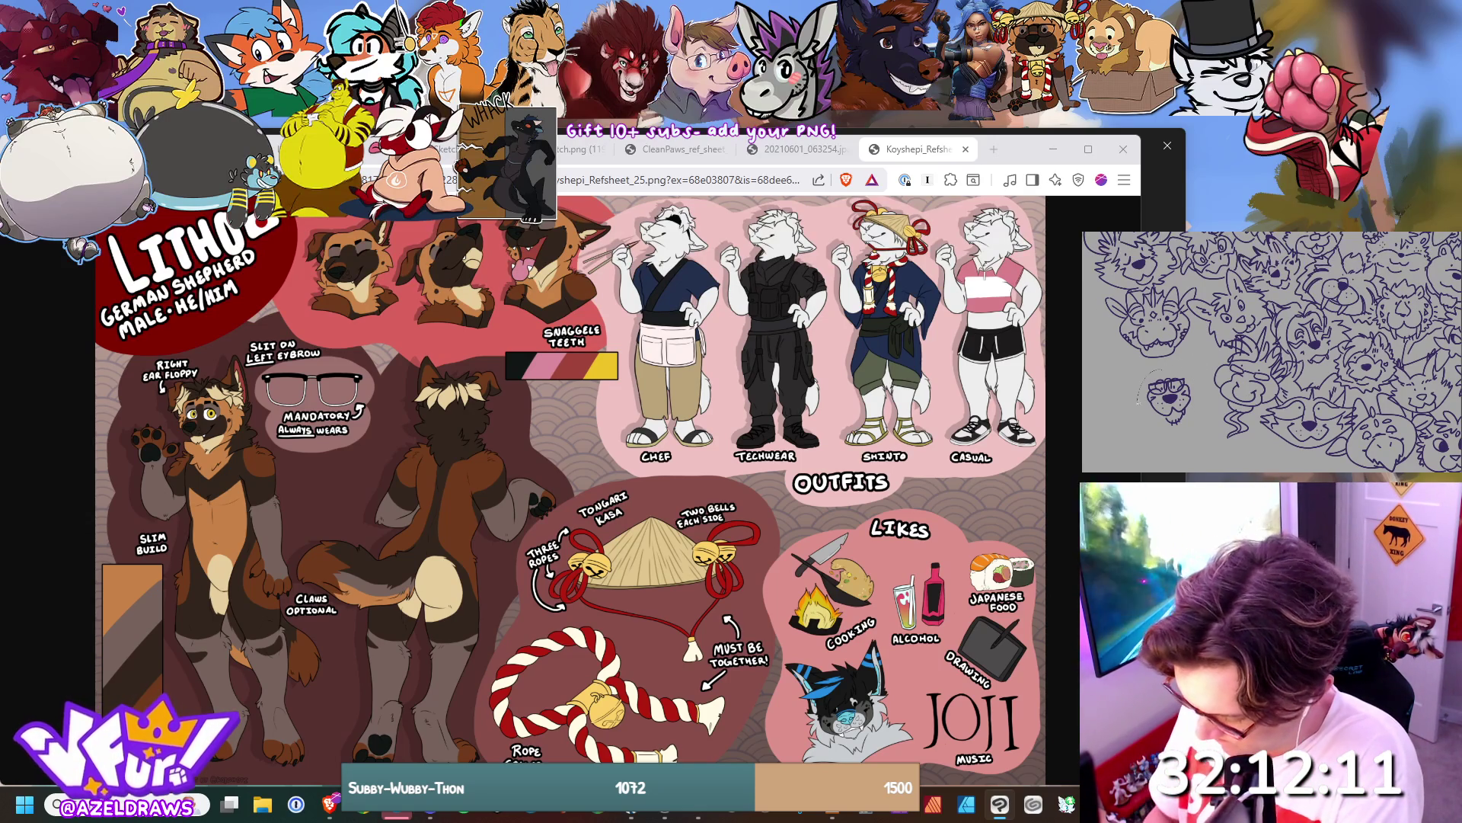
key(ctrl+t)
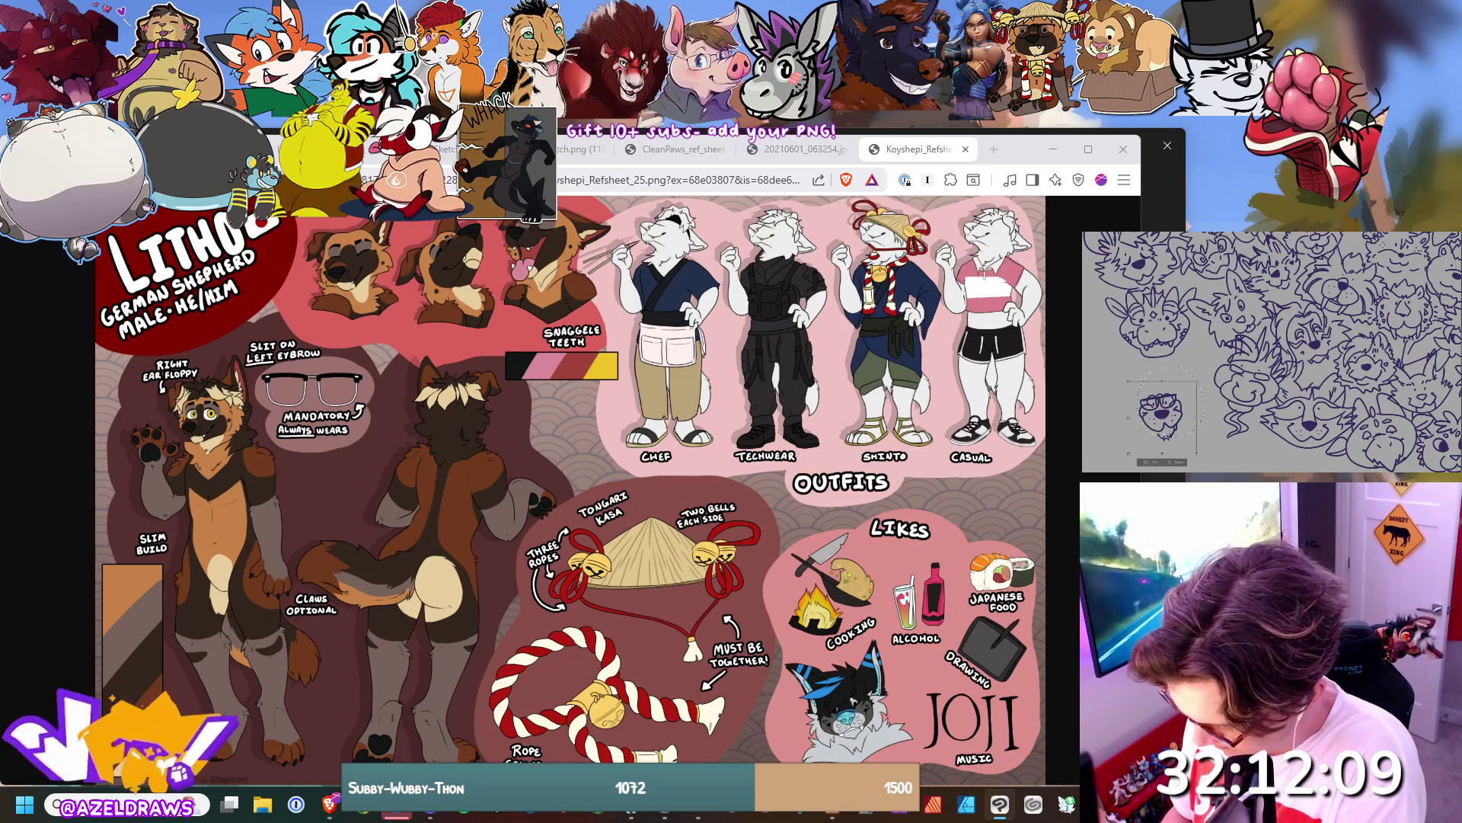
click(1144, 462)
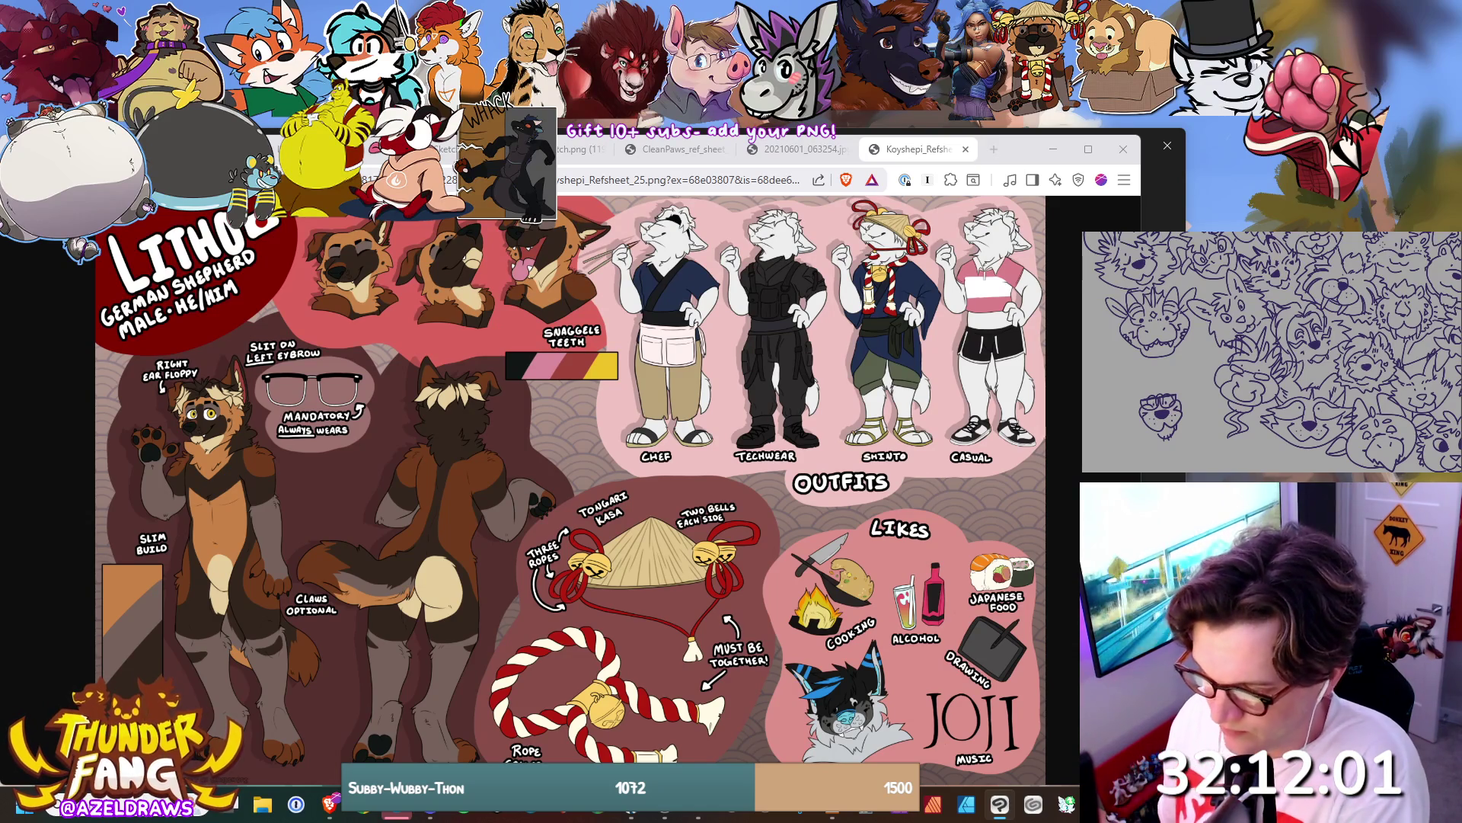
drag(1161, 386, 1165, 375)
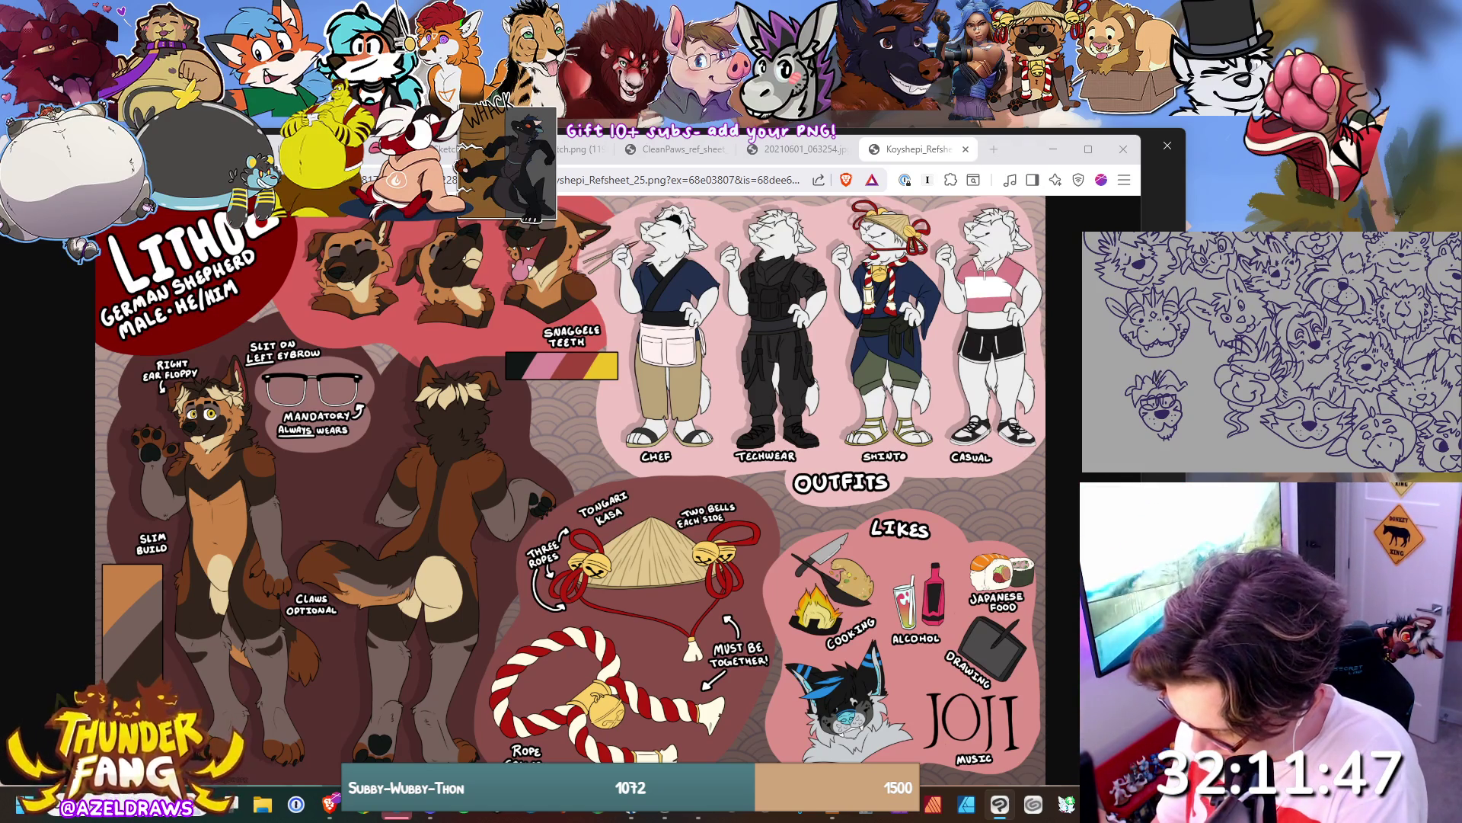
mouse_move(1177, 357)
mouse_down()
mouse_move(1189, 400)
mouse_move(1118, 390)
mouse_move(1115, 411)
mouse_up()
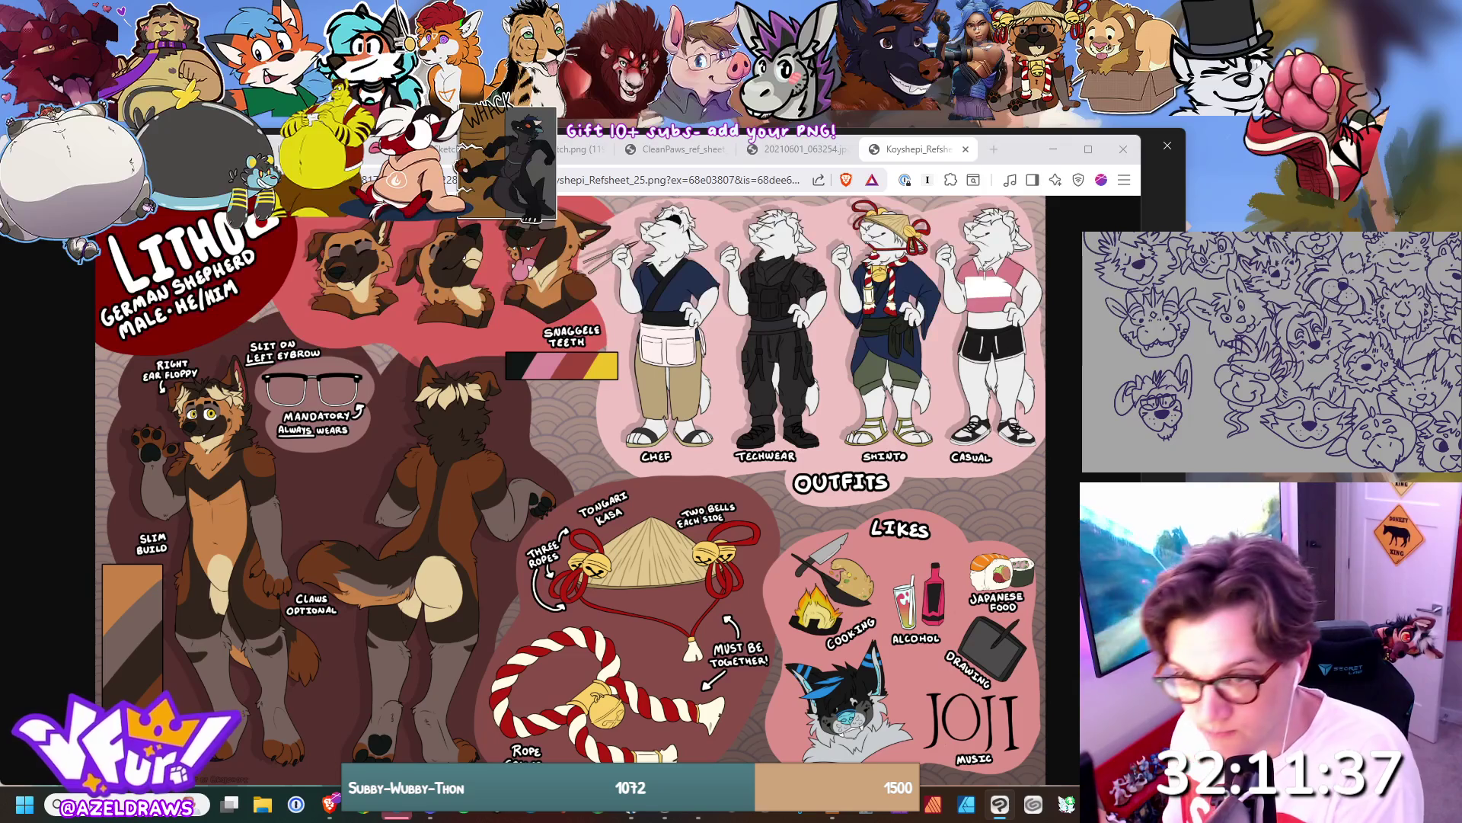
mouse_move(1133, 418)
mouse_down()
mouse_move(1119, 428)
mouse_move(1202, 438)
mouse_up()
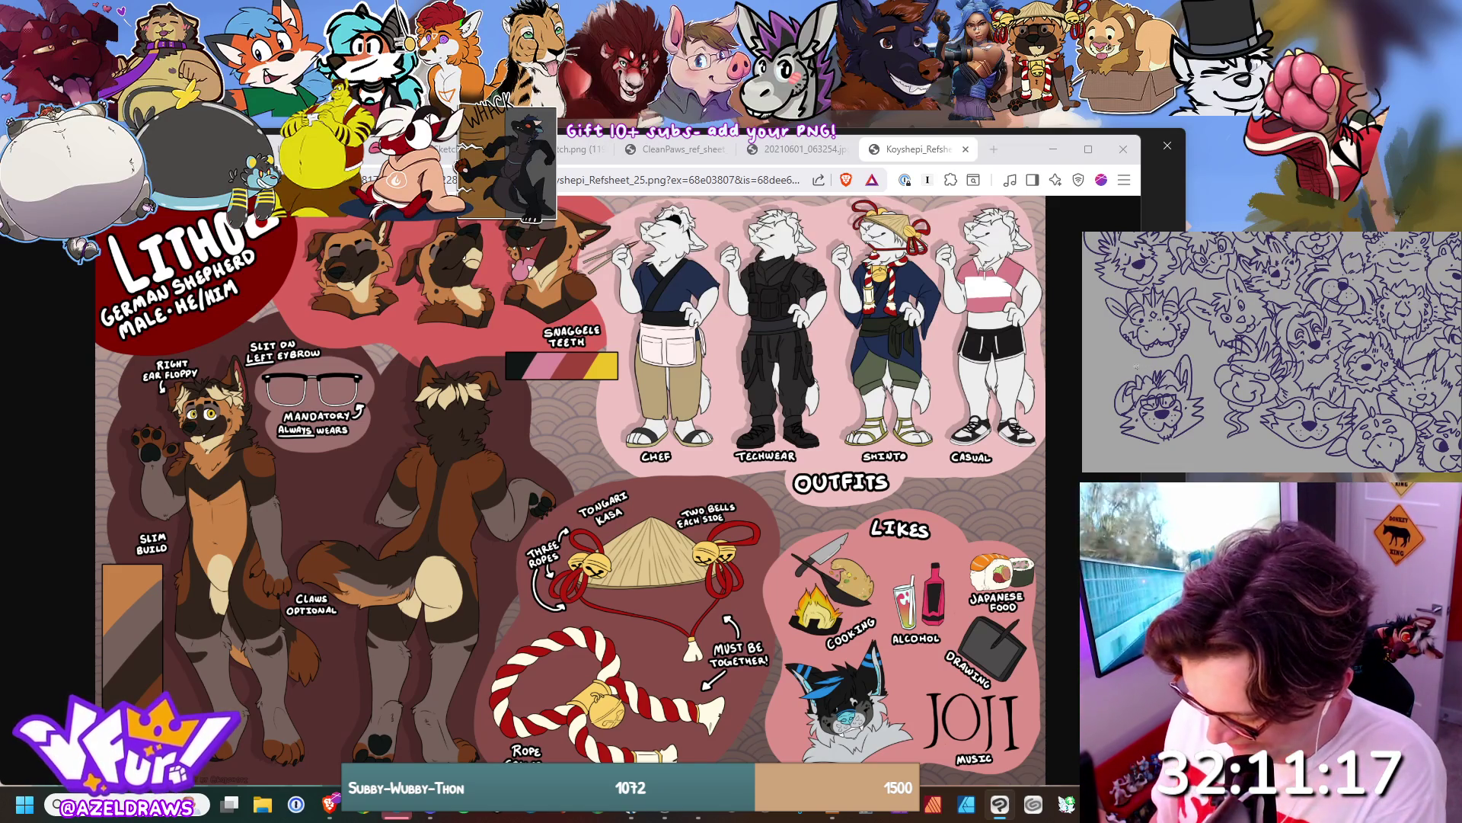
Lasso the lower-left face, then shift and tilt it with Transform.
drag(1128, 370, 1126, 449)
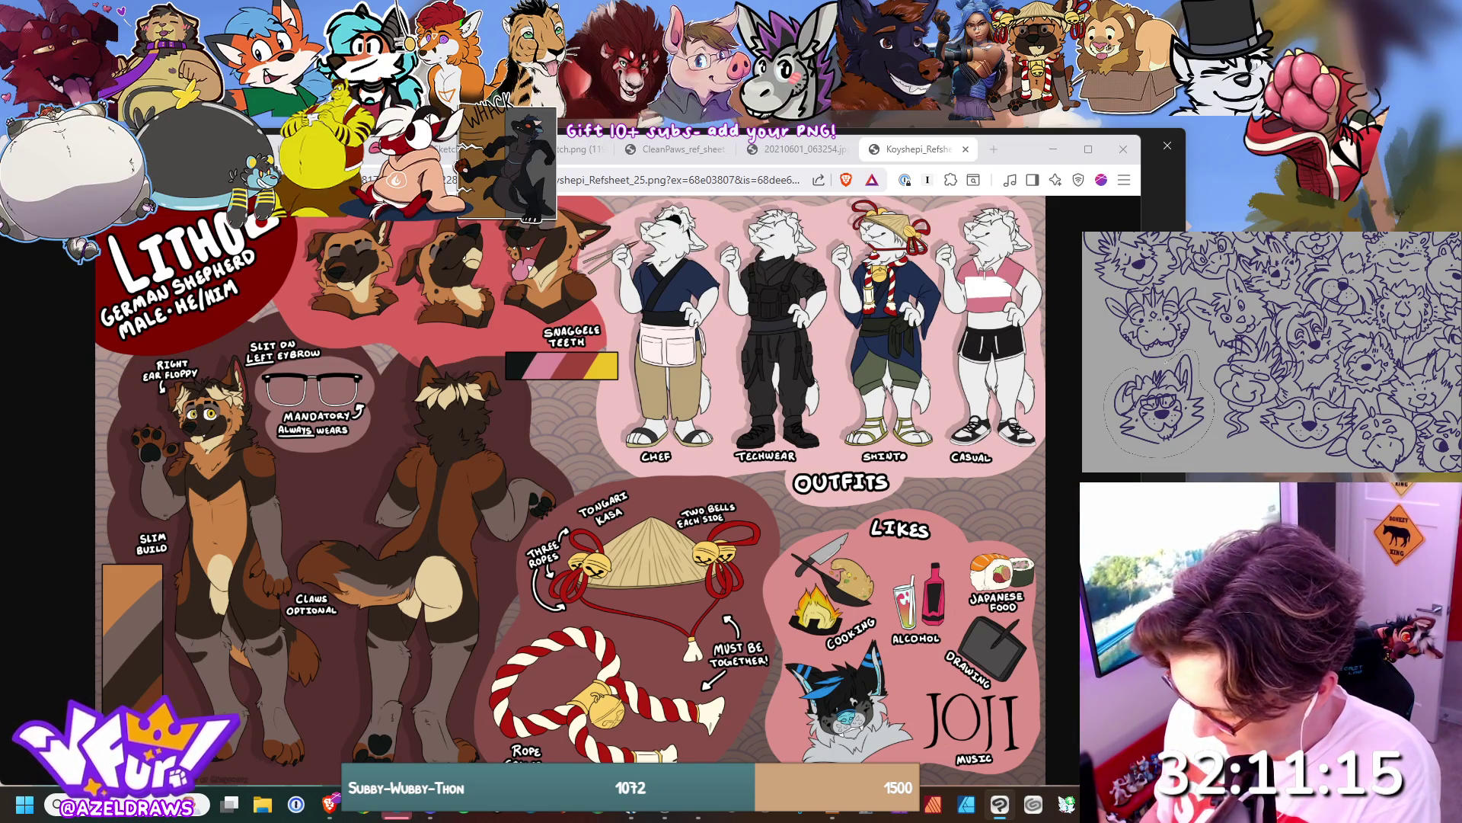
drag(1212, 415, 1201, 375)
click(1178, 462)
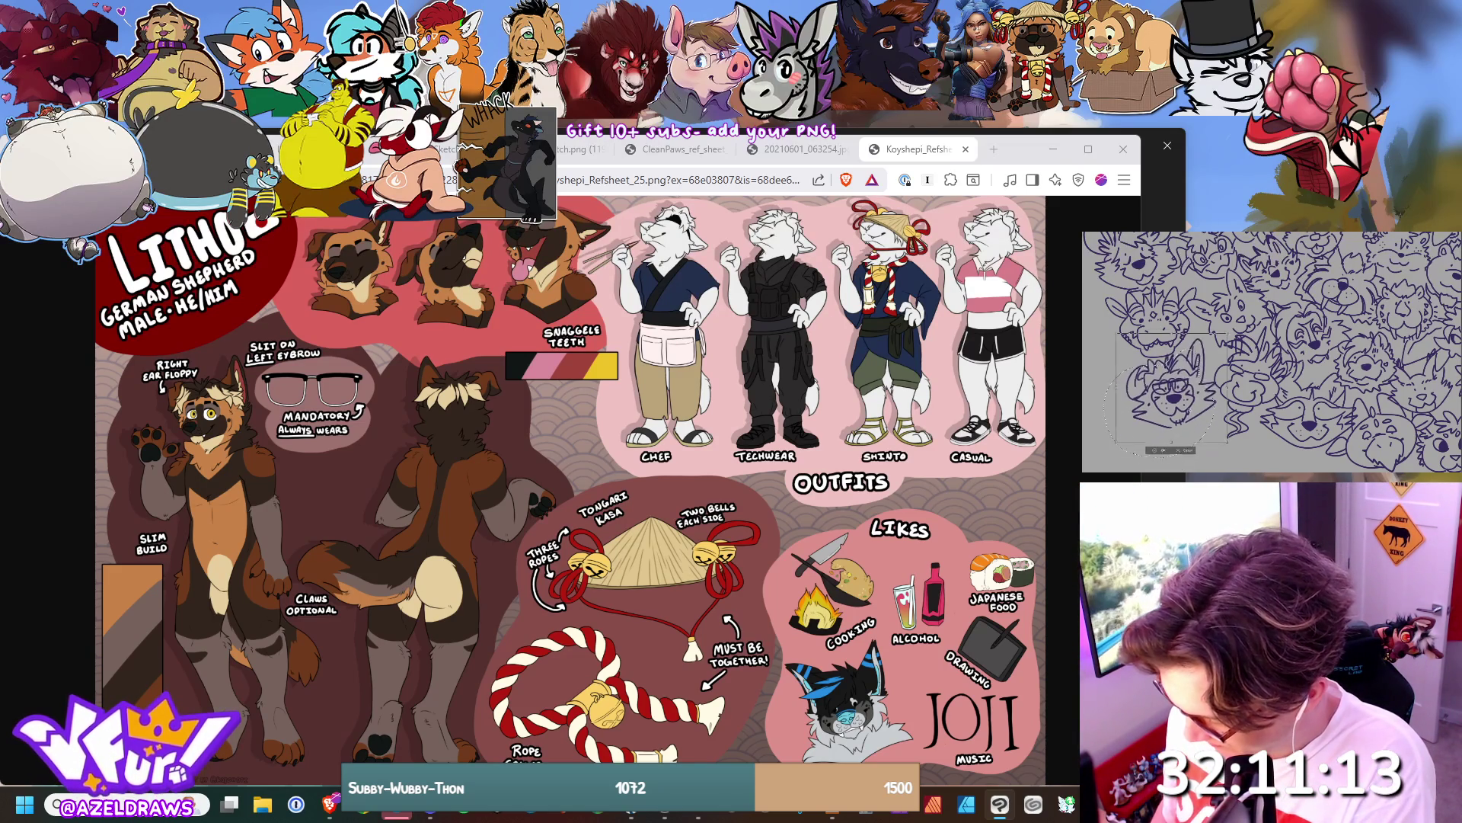
drag(1170, 388, 1174, 383)
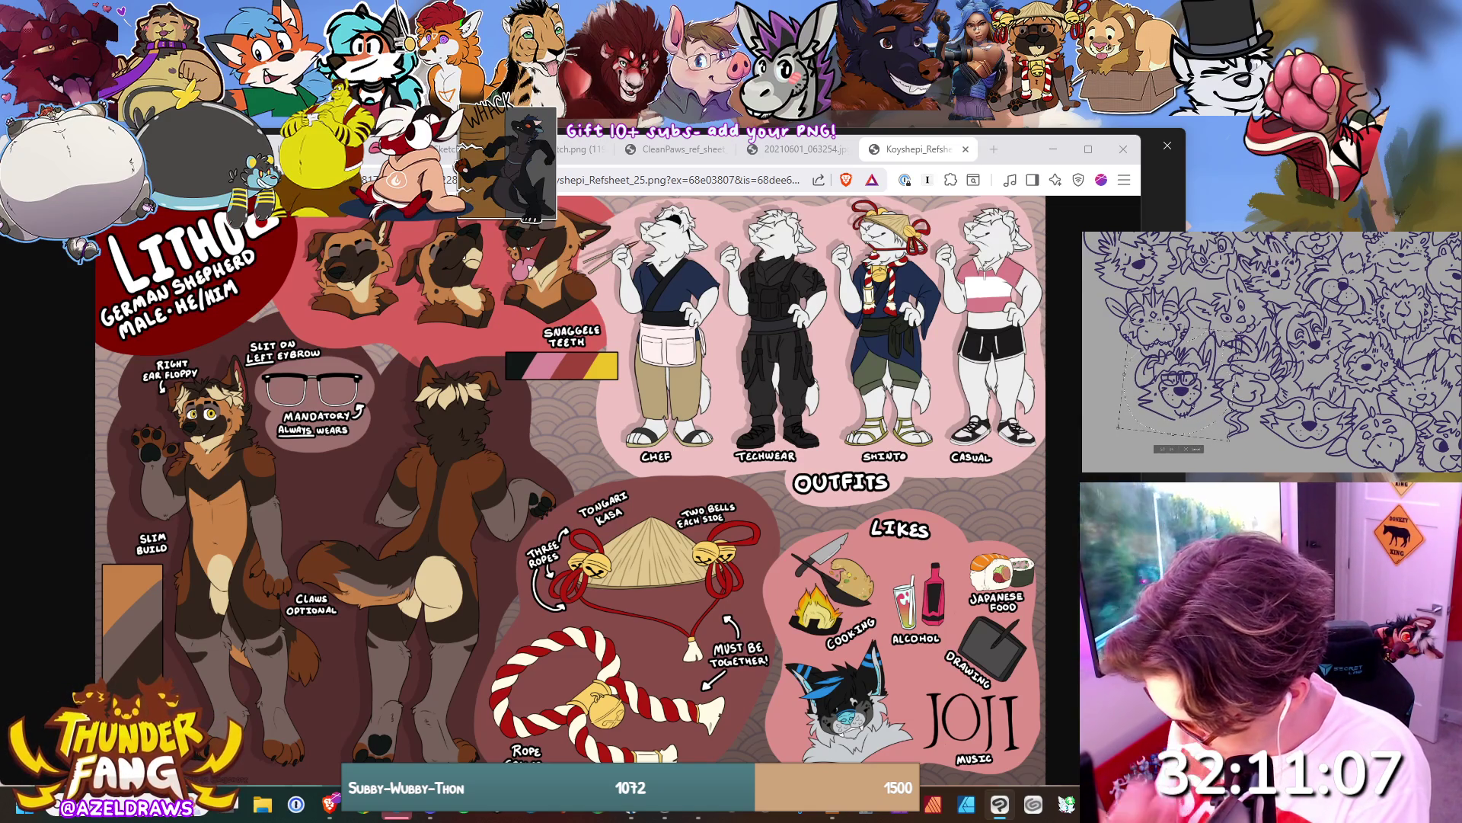
click(1161, 448)
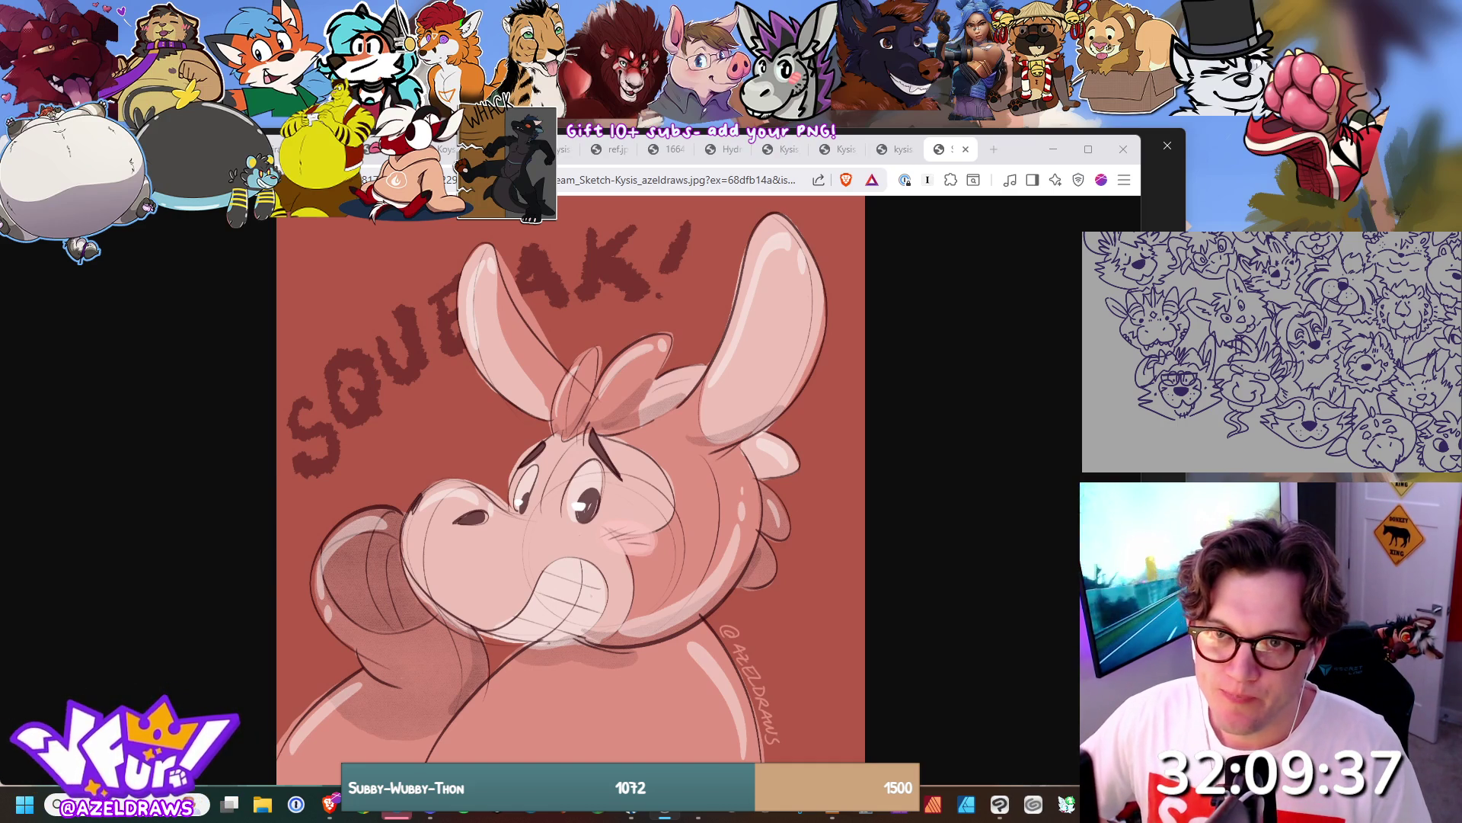
Close the extra image tabs, including the German Shepherd and horse ones, until kysis.png shows.
key(ctrl+shift+Tab)
key(ctrl+w)
key(ctrl+w)
key(ctrl+w)
key(ctrl+w)
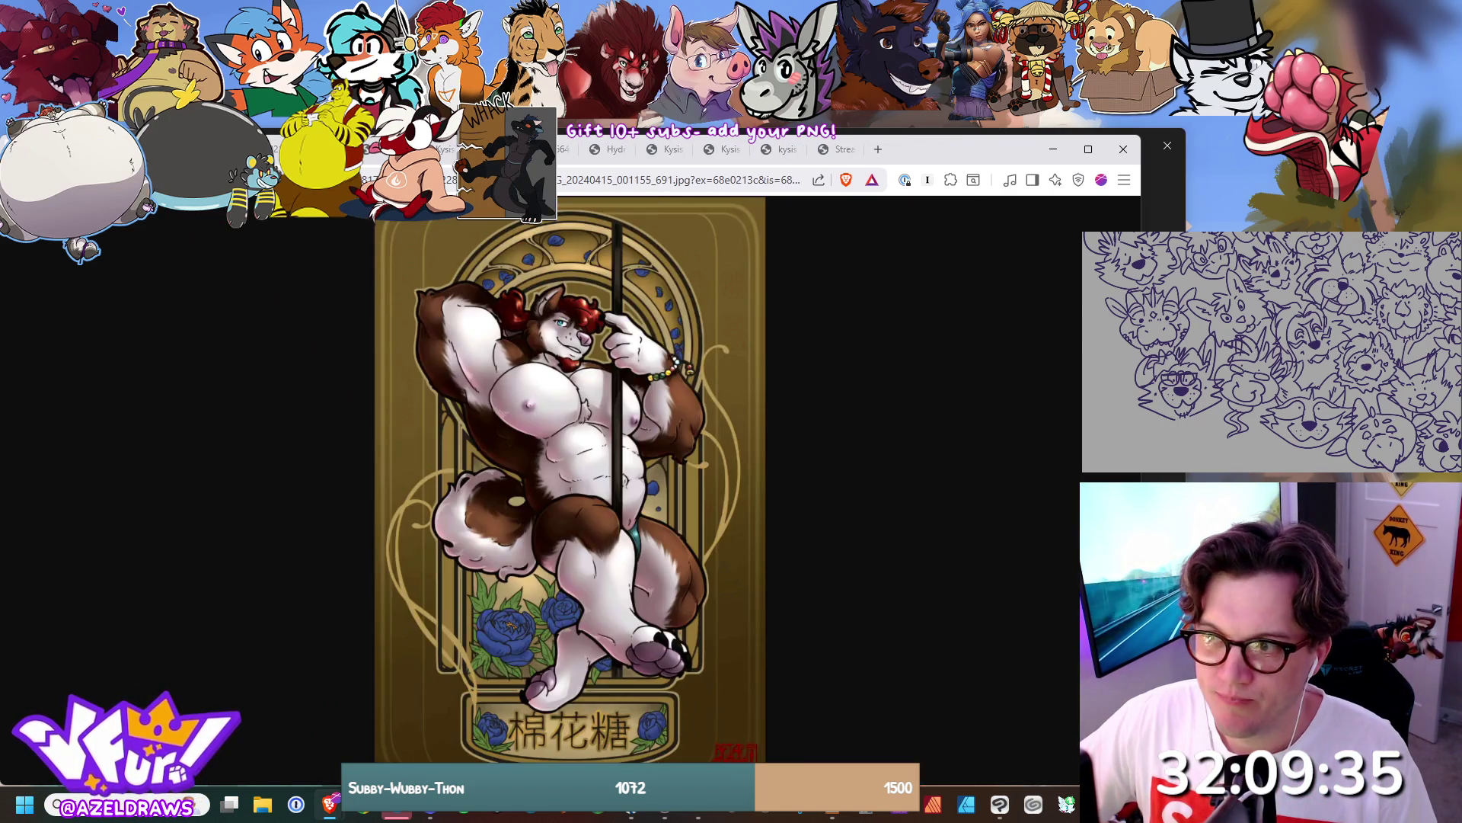
key(ctrl+w)
key(ctrl+w)
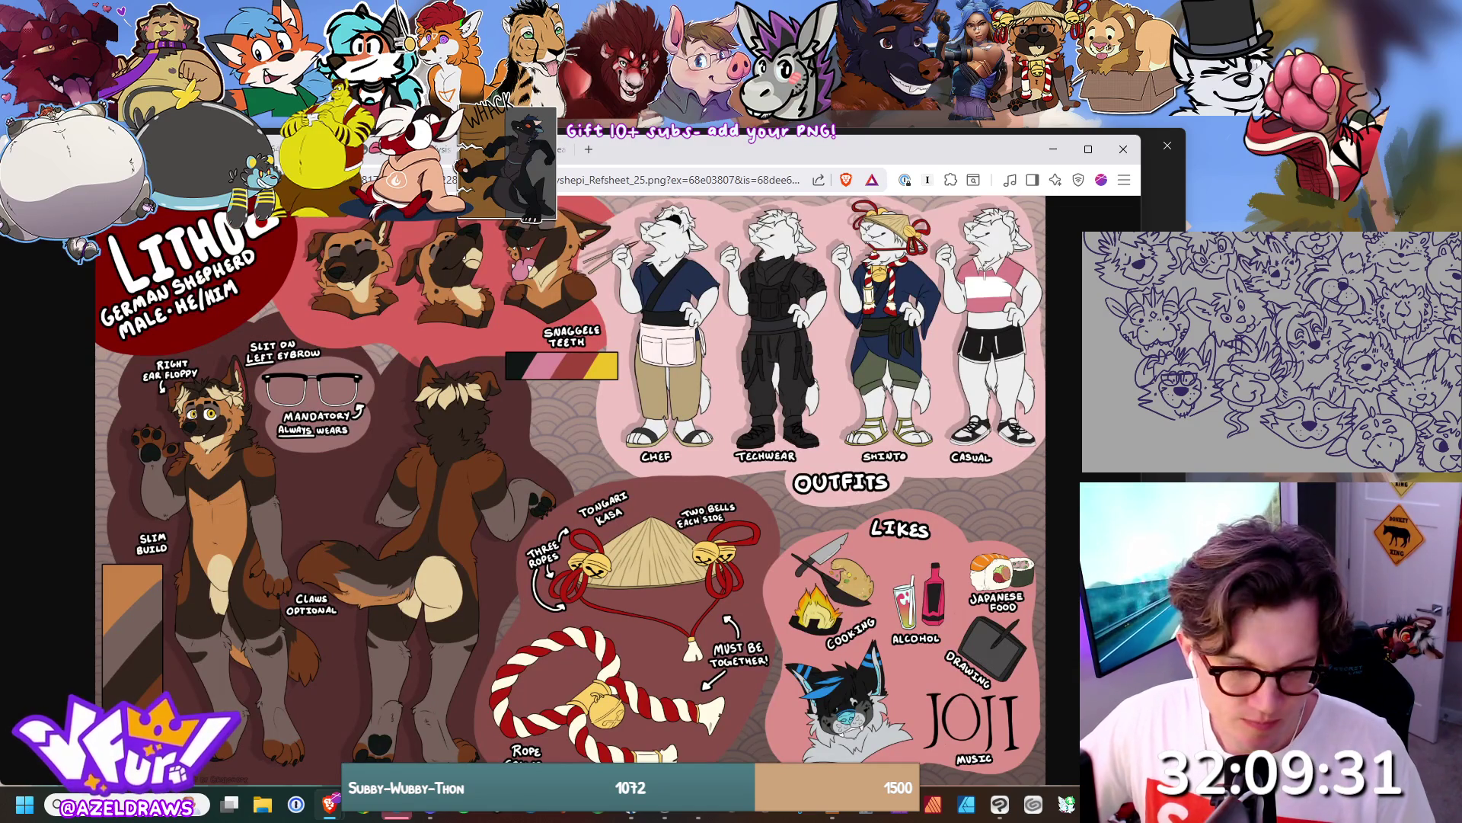
key(ctrl+w)
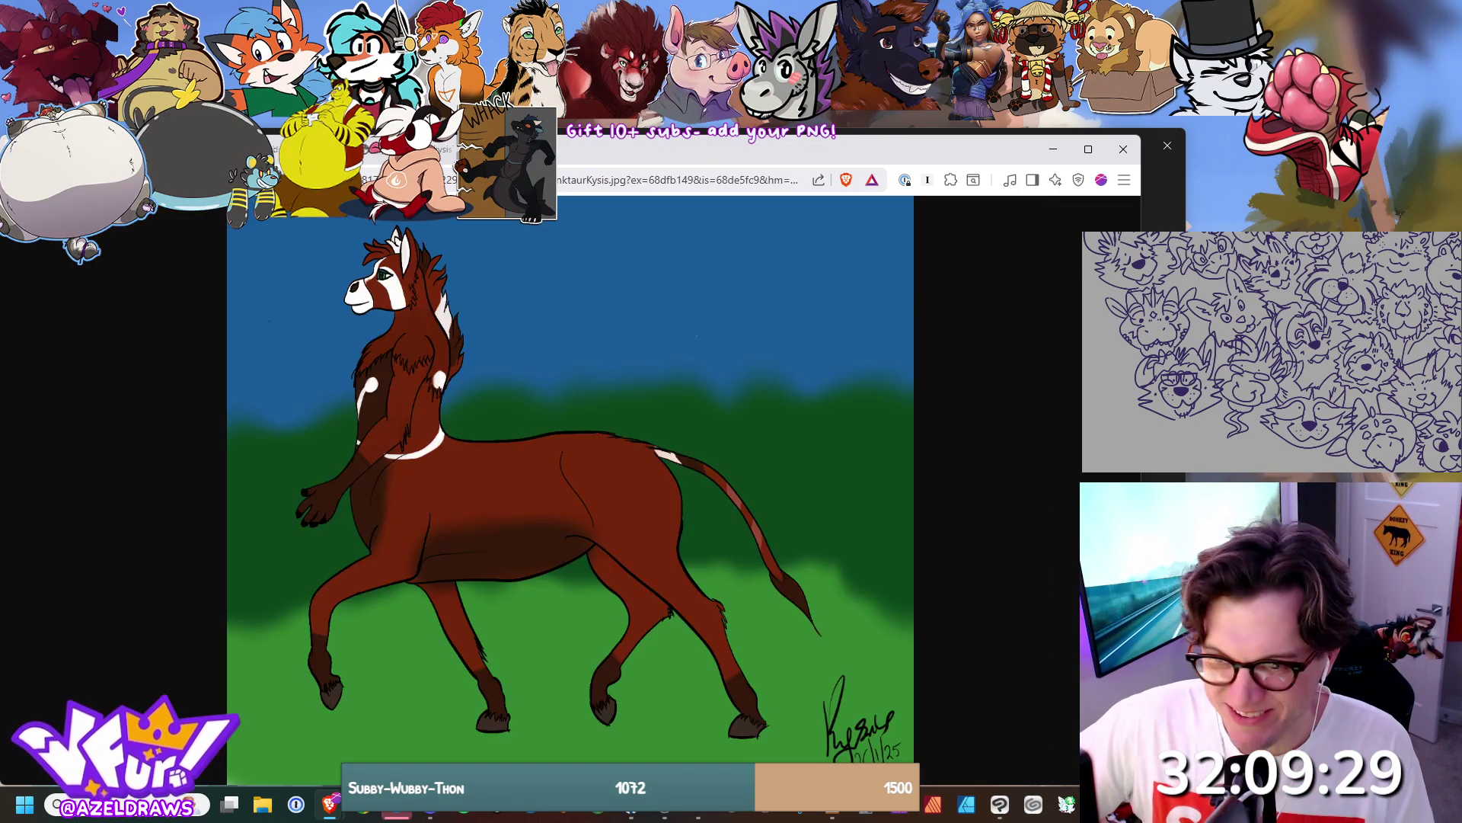
key(ctrl+w)
key(ctrl+w)
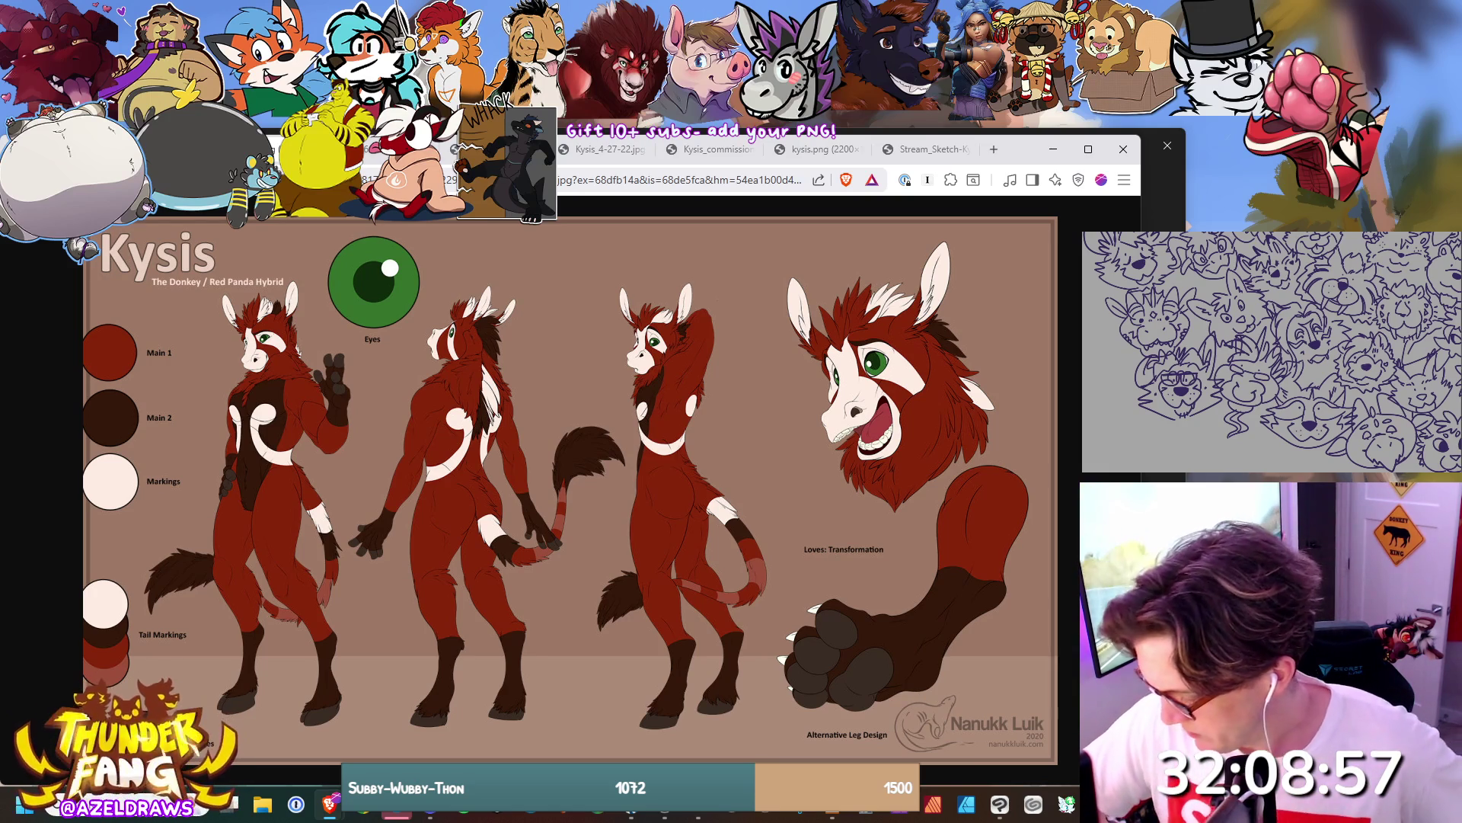
Fit the drawing canvas to screen, then zoom into the upper-left cluster of heads.
key(ctrl+0)
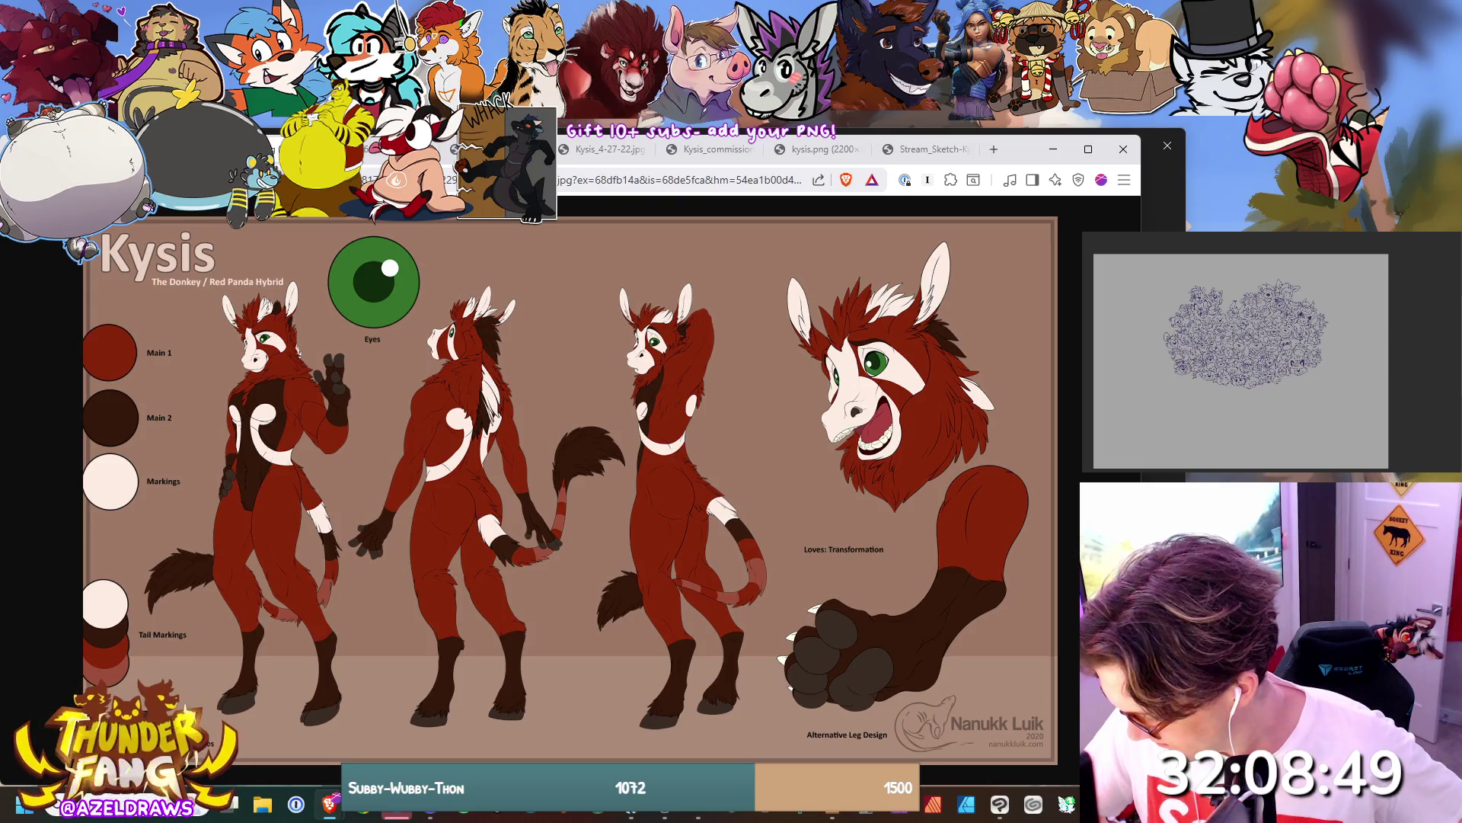
scroll(1203, 320, up, 8)
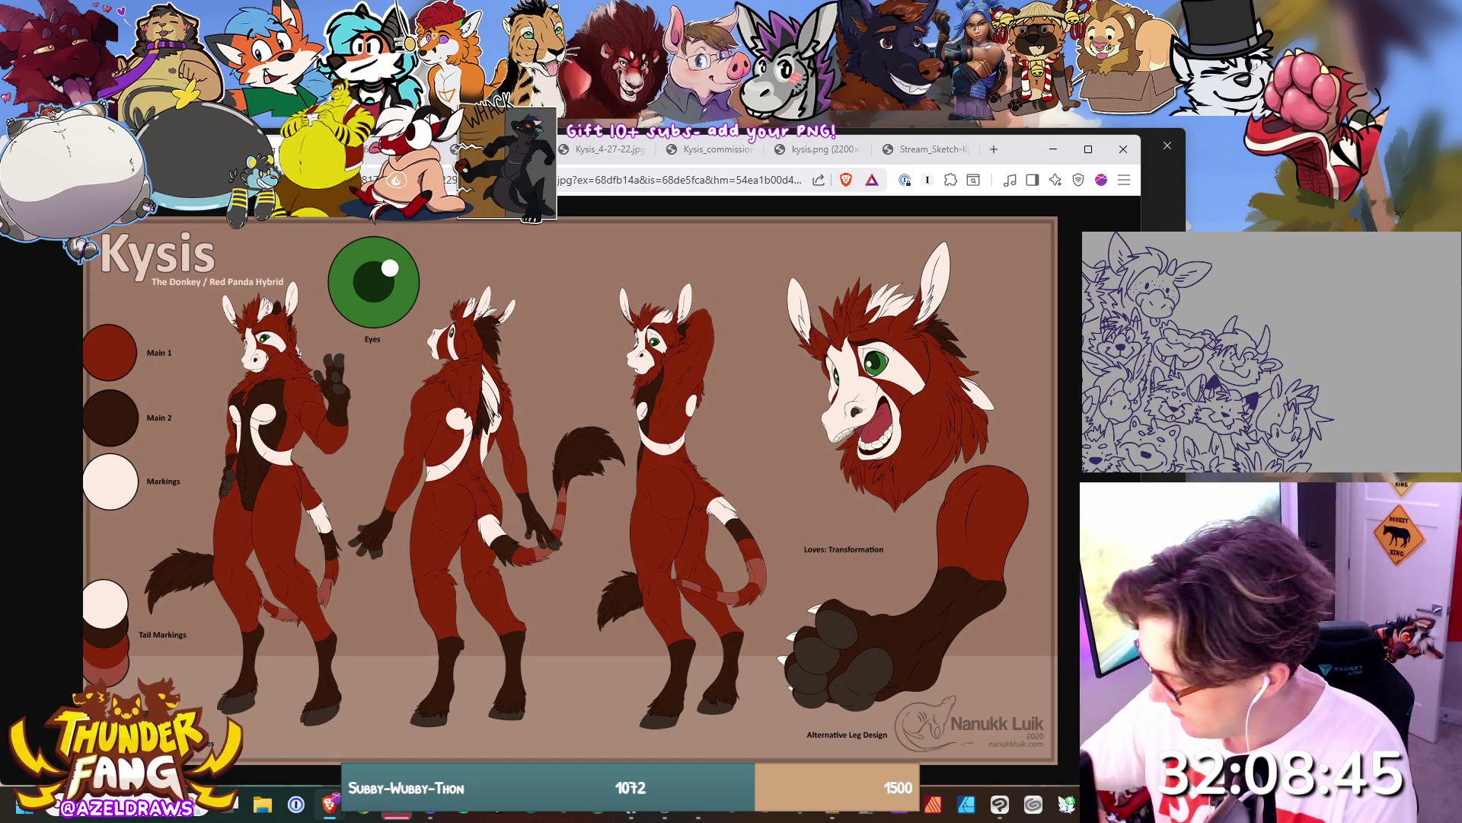
scroll(1211, 351, up, 4)
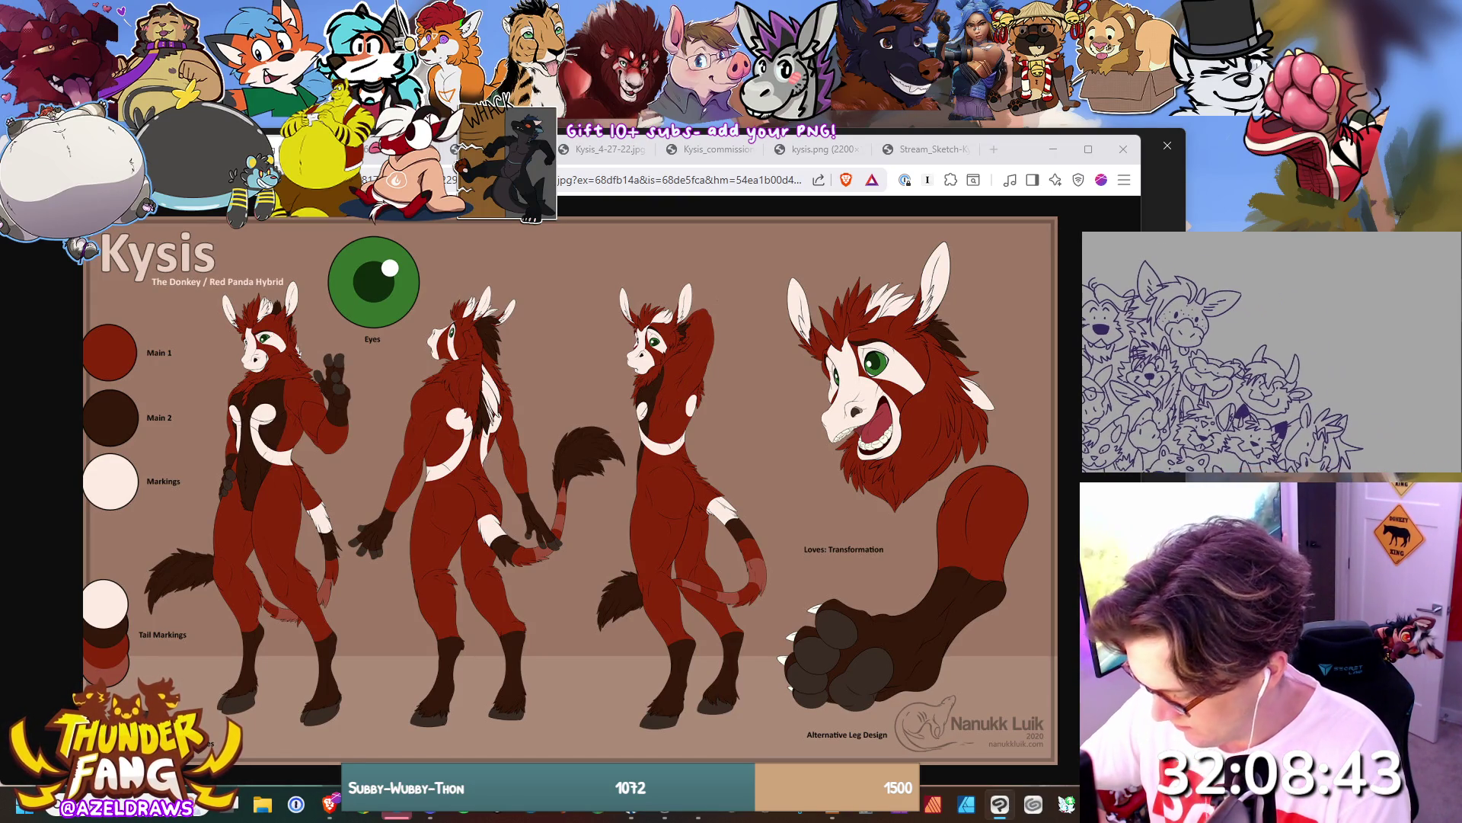
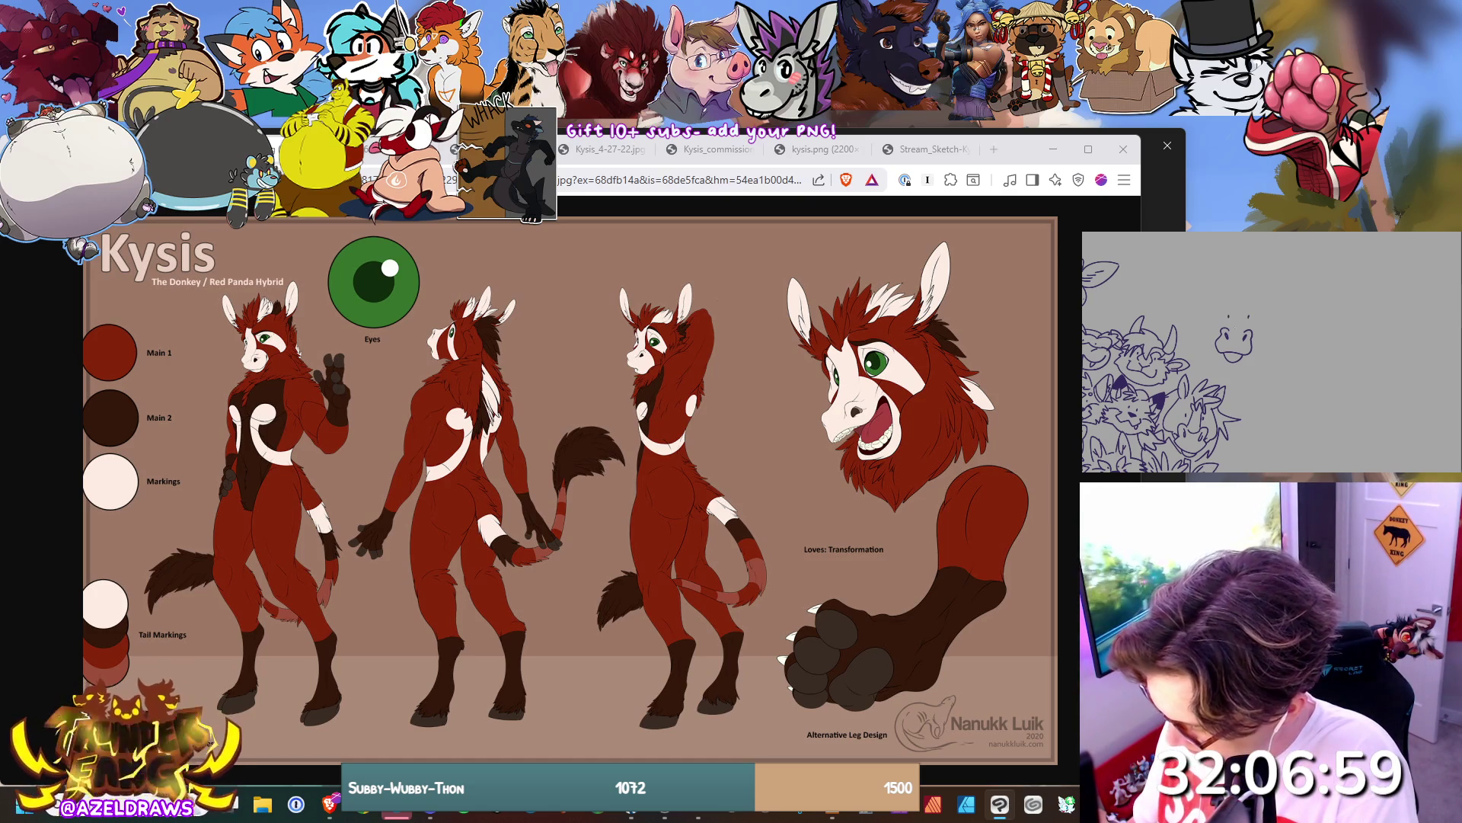
Sketch the donkey head's muzzle, right side and two tall ears.
drag(1245, 308, 1246, 332)
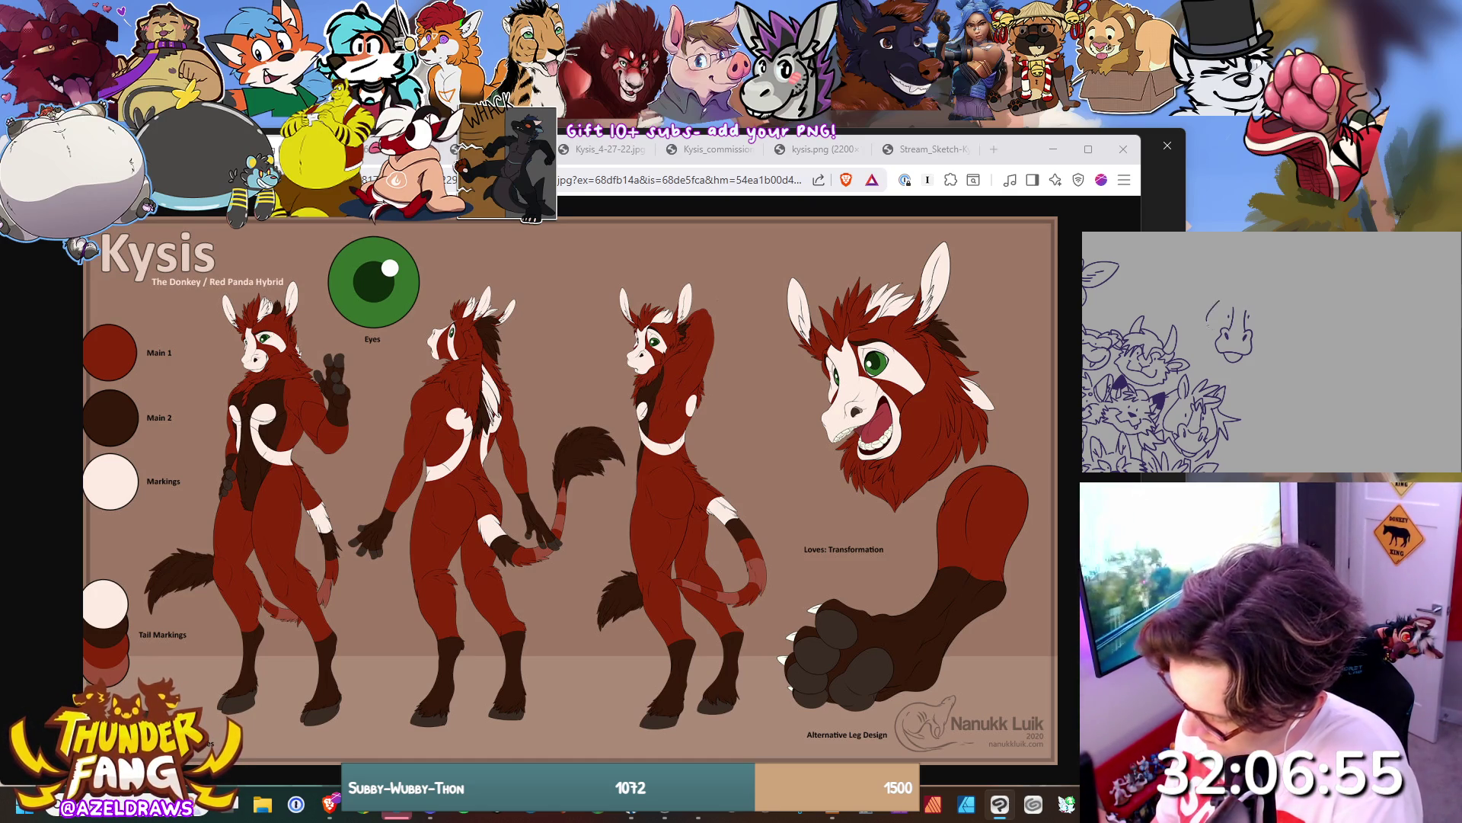
mouse_move(1257, 309)
mouse_down()
mouse_move(1269, 328)
mouse_move(1255, 335)
mouse_up()
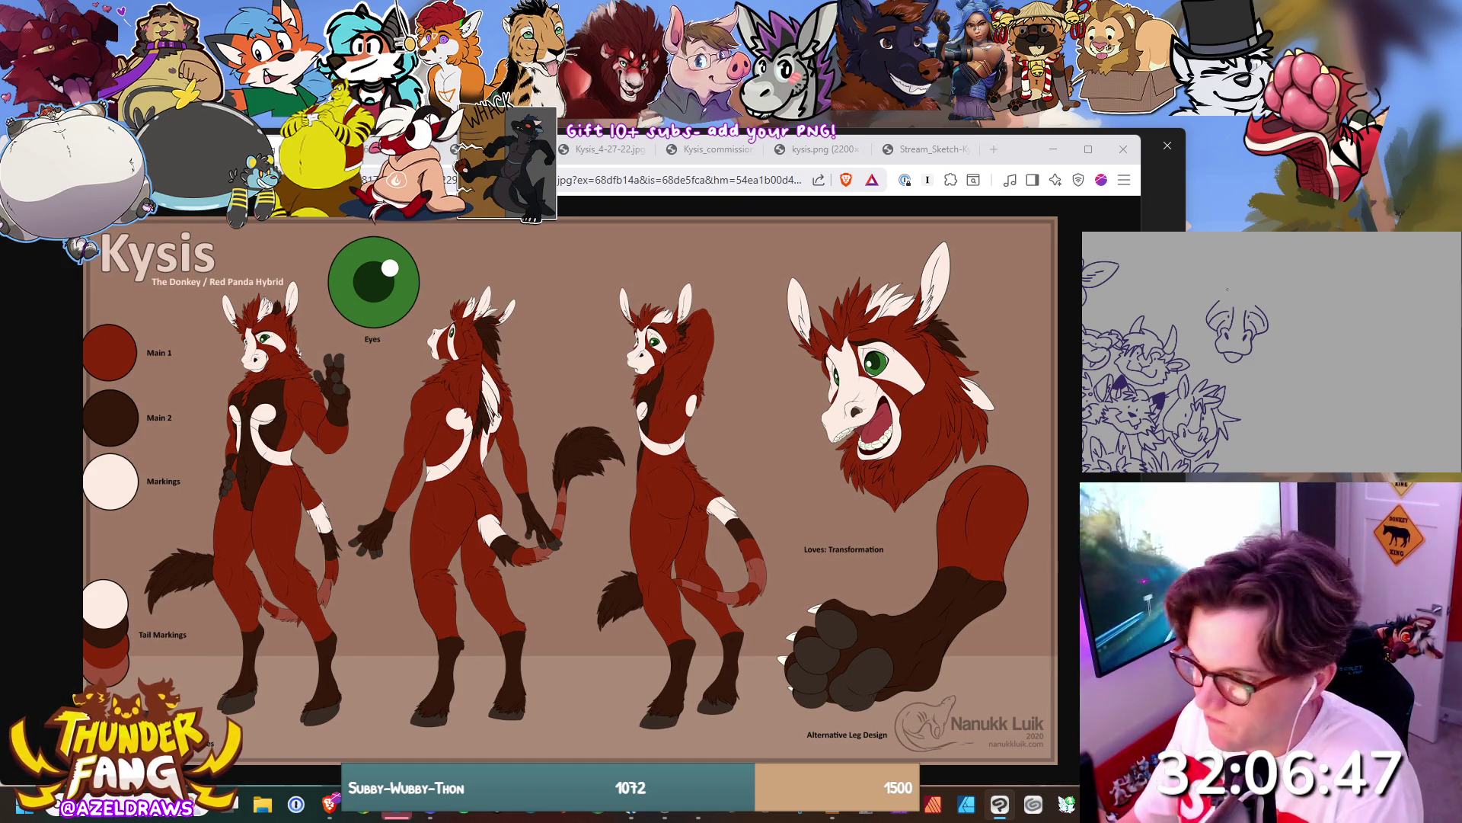
mouse_move(1227, 298)
mouse_down()
mouse_move(1247, 263)
mouse_move(1257, 301)
mouse_up()
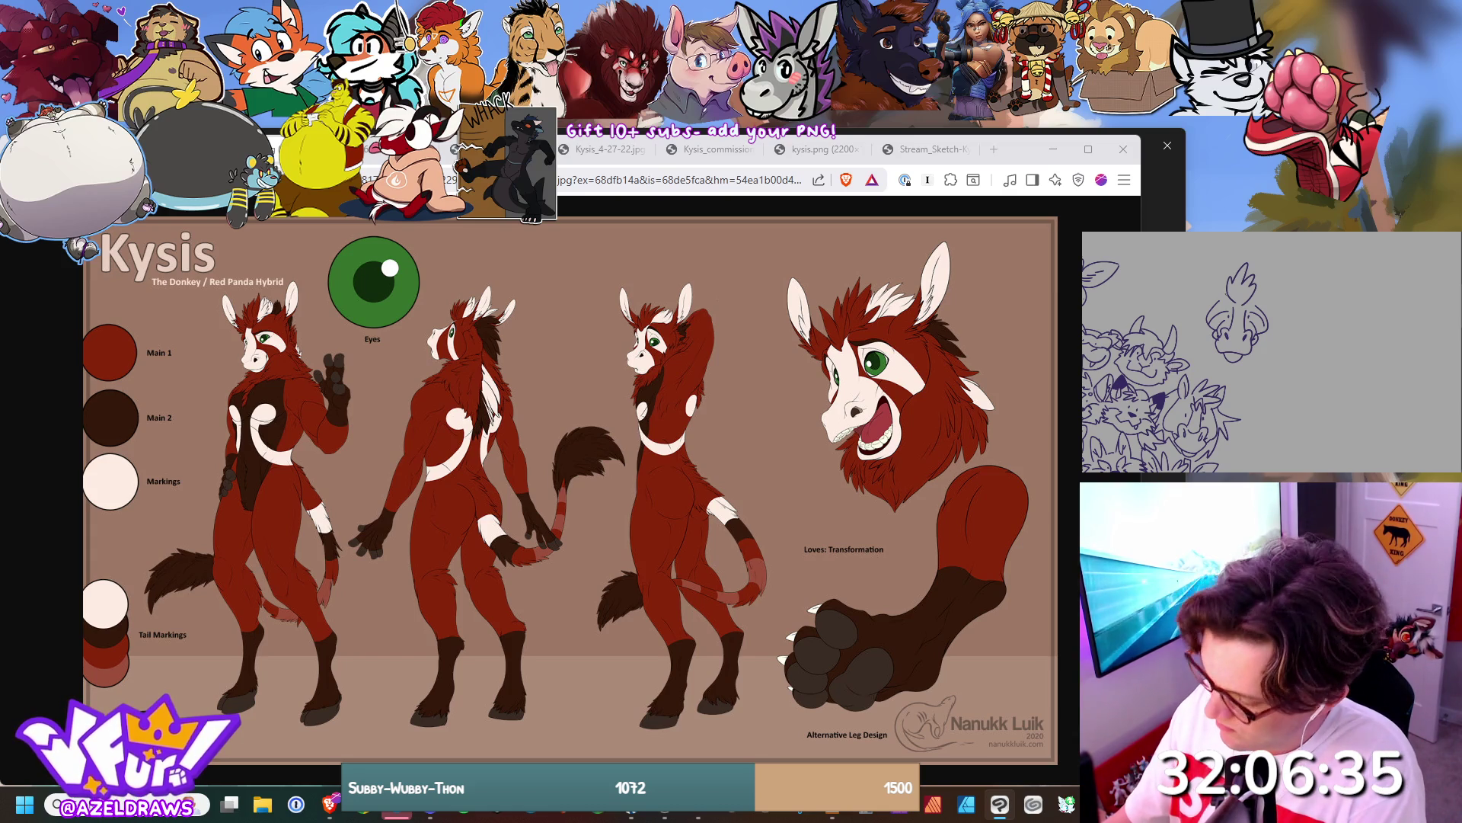
mouse_move(1224, 290)
mouse_down()
mouse_move(1201, 251)
mouse_move(1219, 298)
mouse_move(1291, 263)
mouse_move(1252, 303)
mouse_move(1278, 280)
mouse_up()
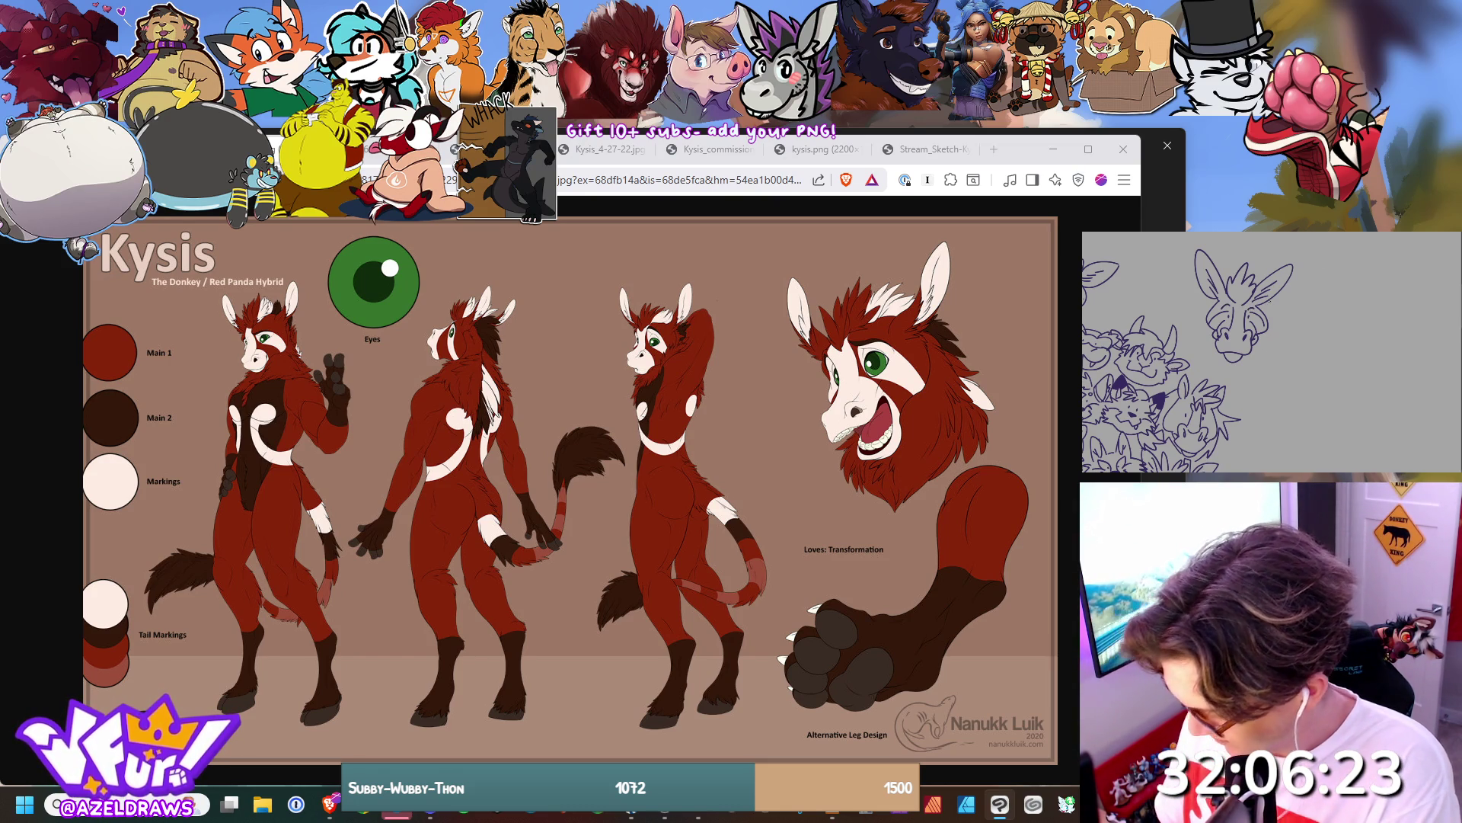
Lasso the donkey head, nudge it into place beside the crowd and commit the move.
scroll(1264, 350, down, 1)
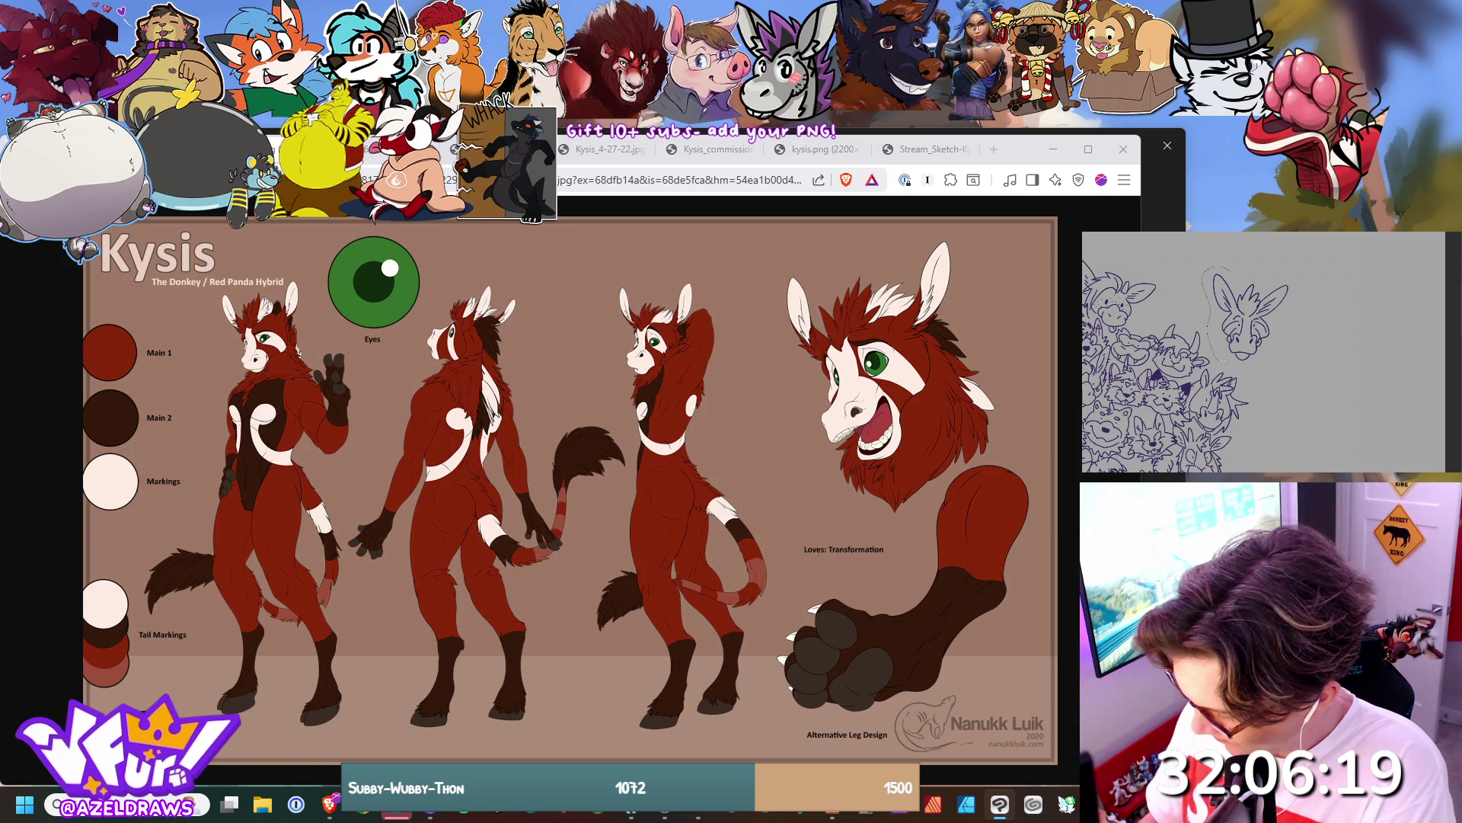
drag(1219, 357, 1210, 270)
mouse_move(1249, 314)
mouse_down()
mouse_move(1165, 283)
mouse_move(1249, 314)
mouse_move(1227, 326)
mouse_move(1249, 308)
mouse_move(1234, 326)
mouse_up()
key(Return)
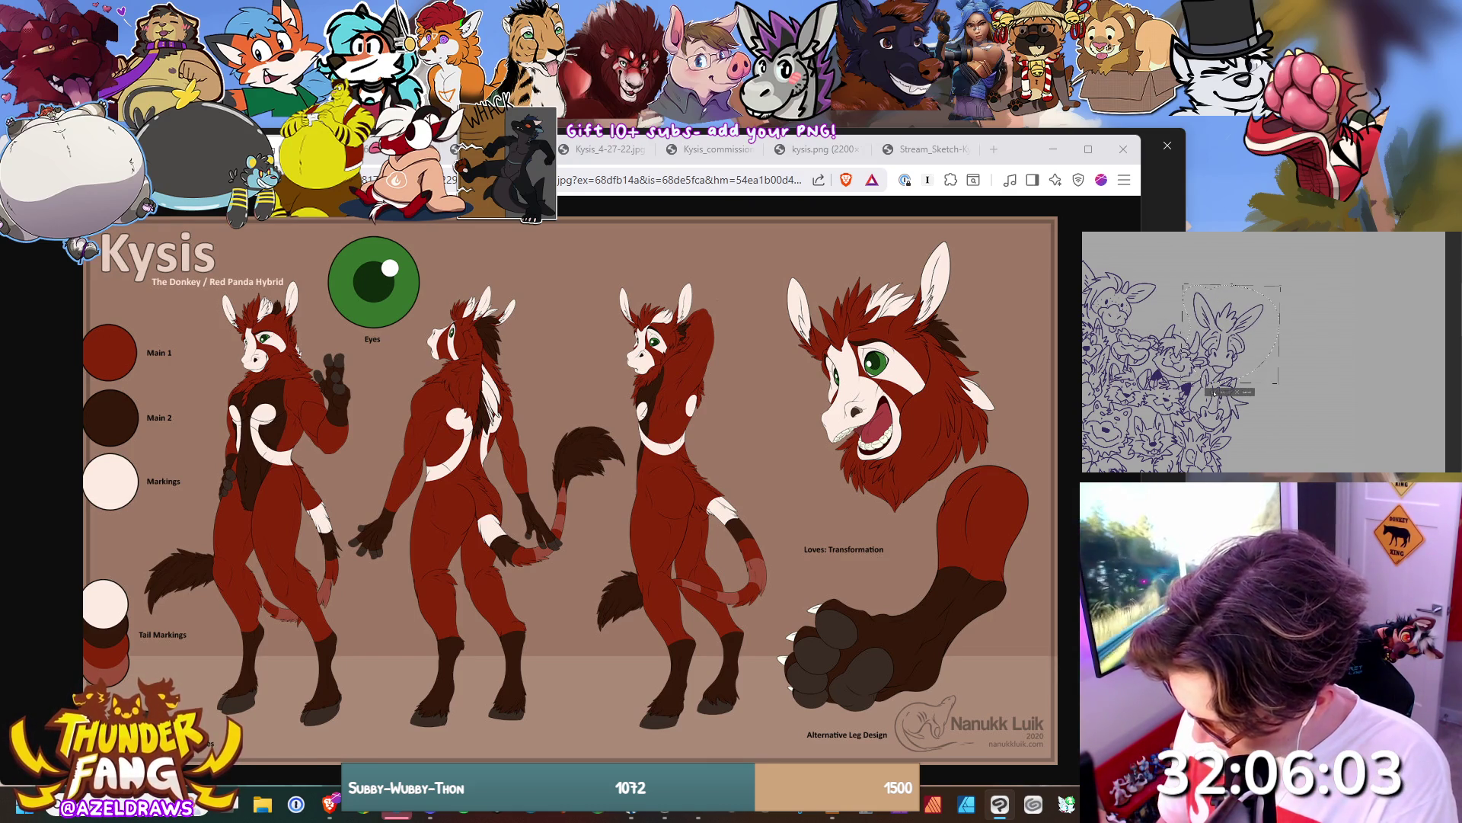
Deselect the donkey head and fit the whole crowd on screen to check its placement.
click(1185, 390)
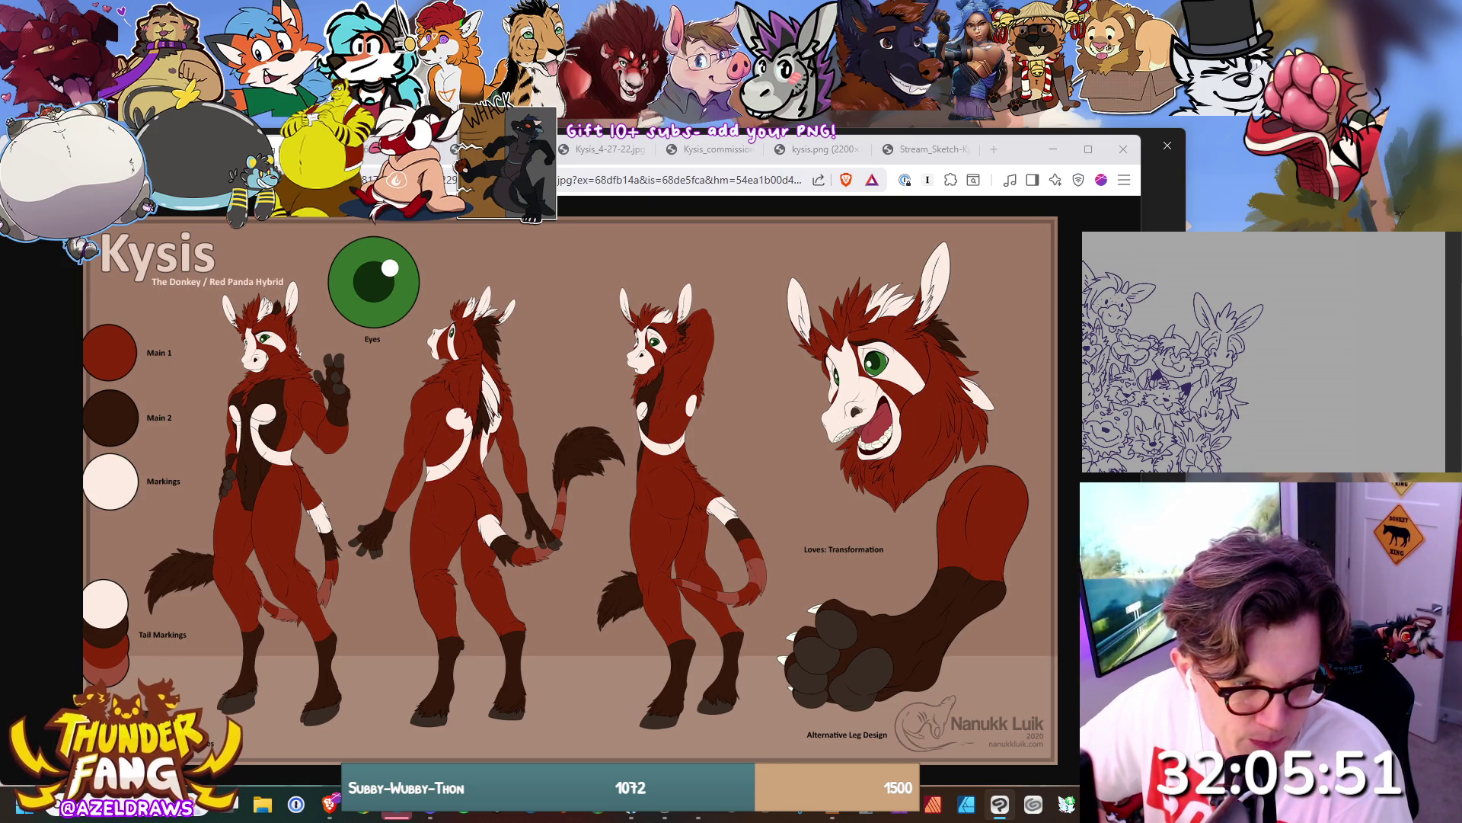
key(ctrl+0)
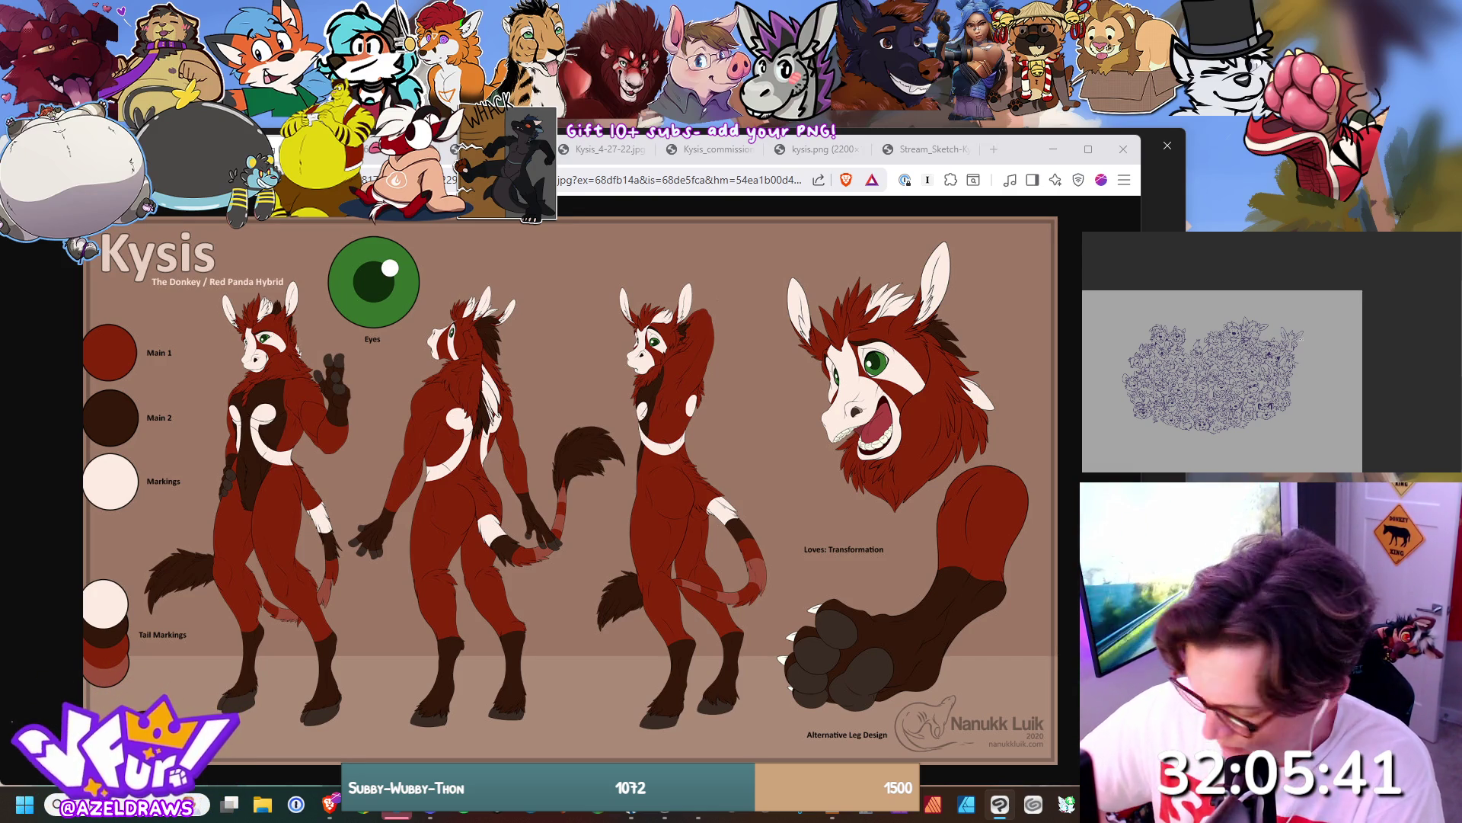
scroll(1306, 315, up, 5)
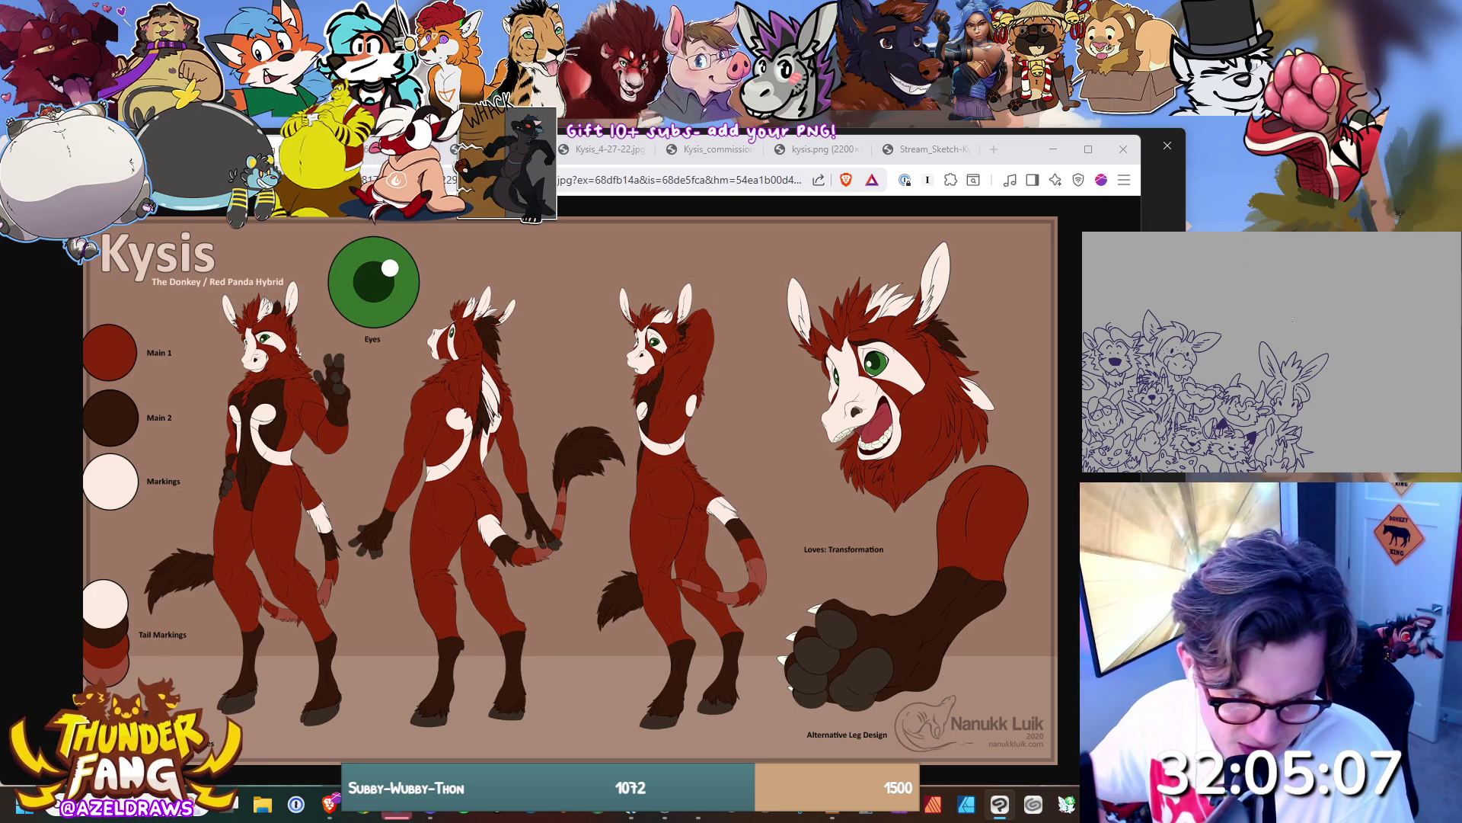
scroll(1234, 351, down, 5)
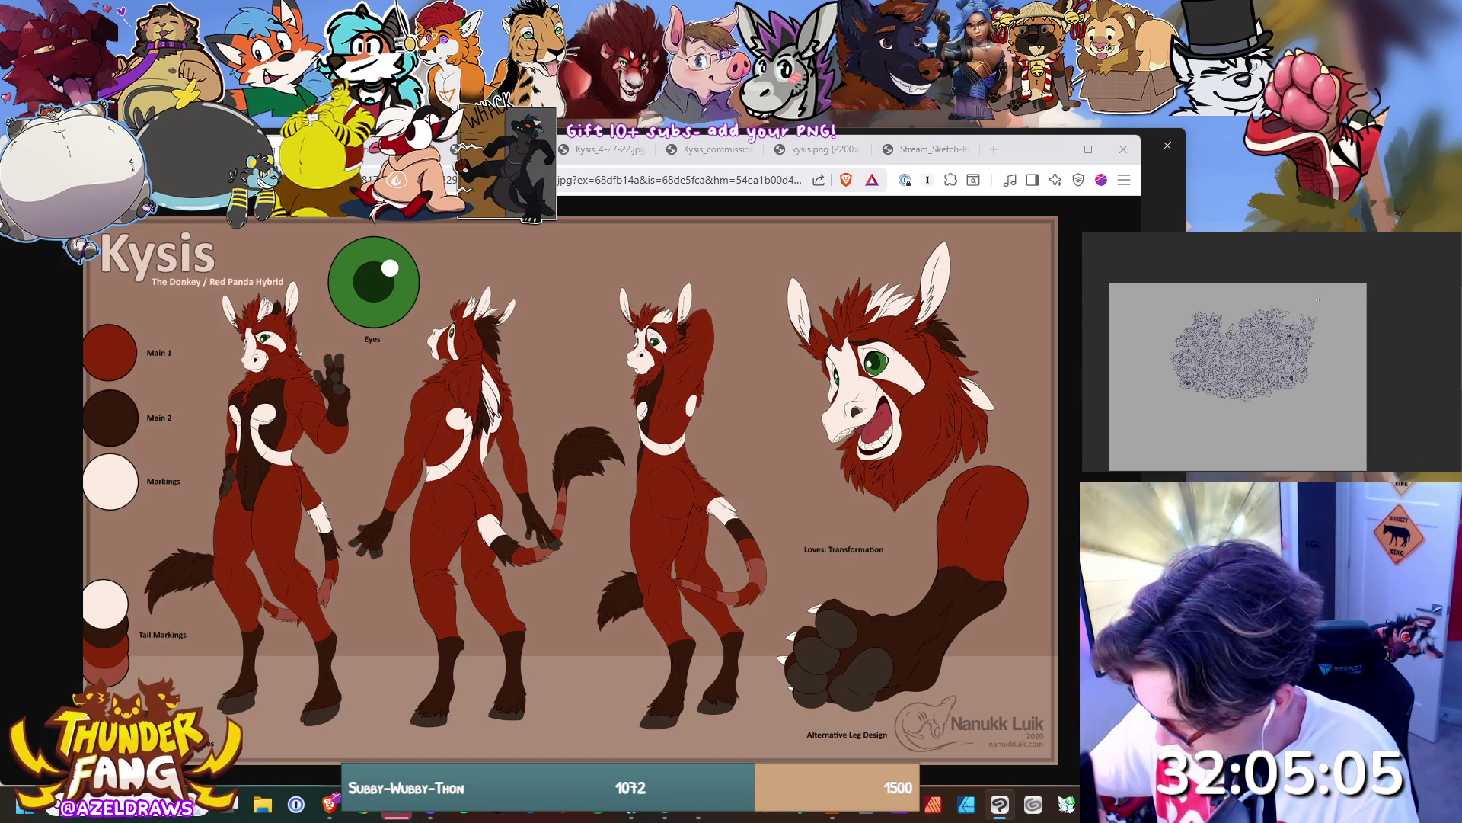
scroll(1318, 298, up, 5)
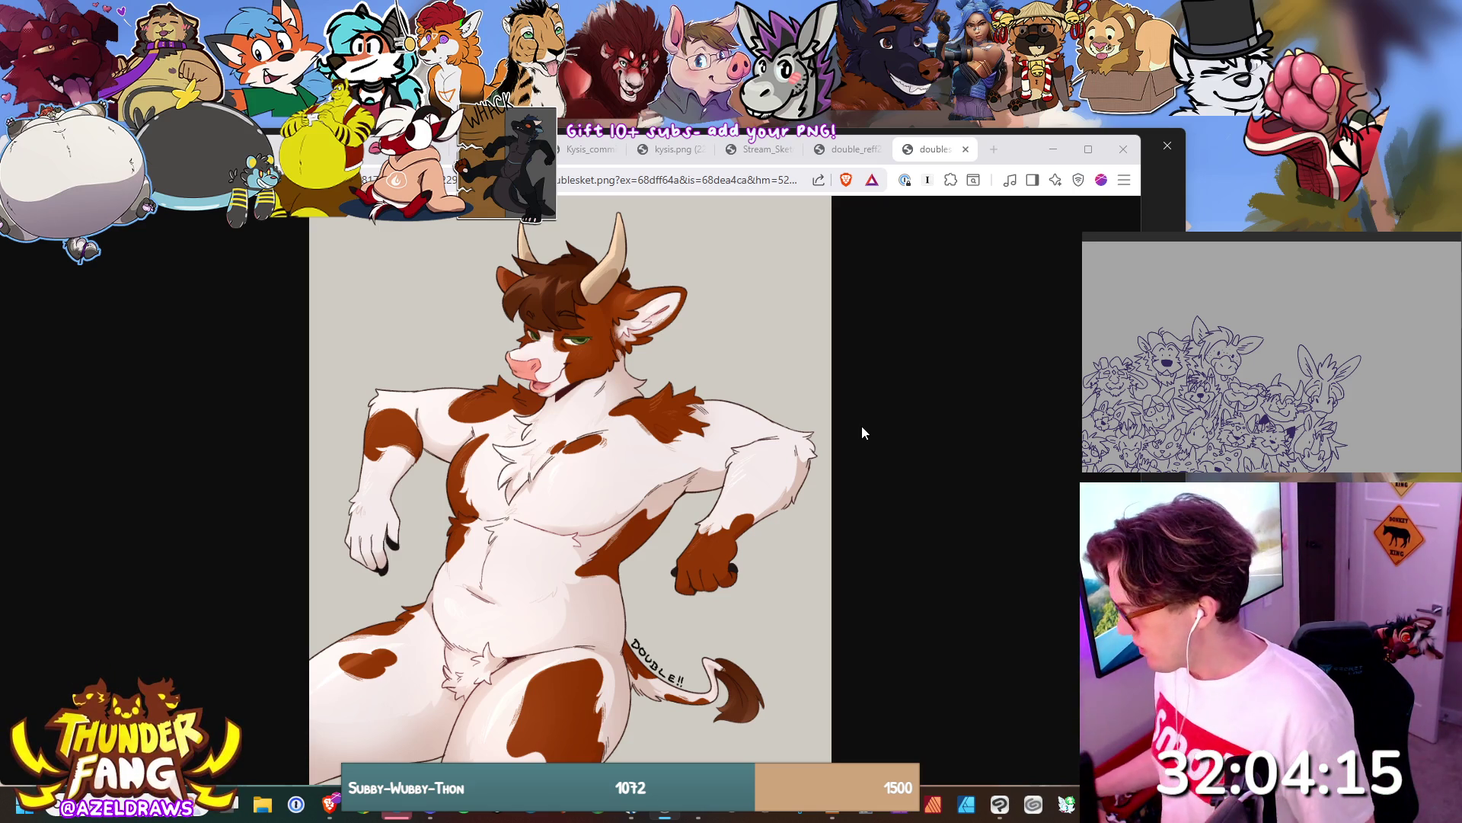
Show the double_reff2 cow reference sheet in Brave and pan the canvas.
click(846, 150)
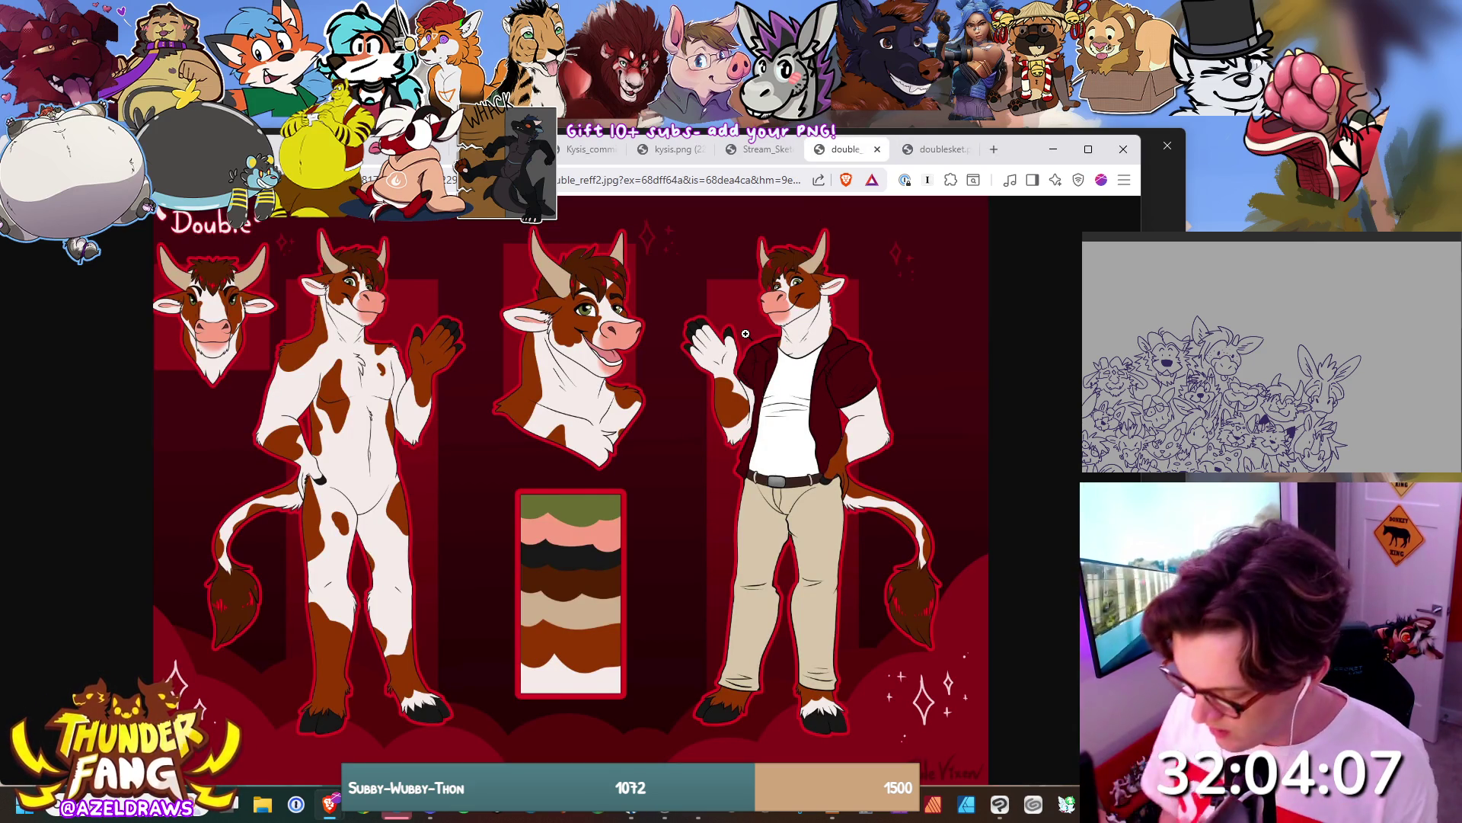
scroll(1216, 353, up, 5)
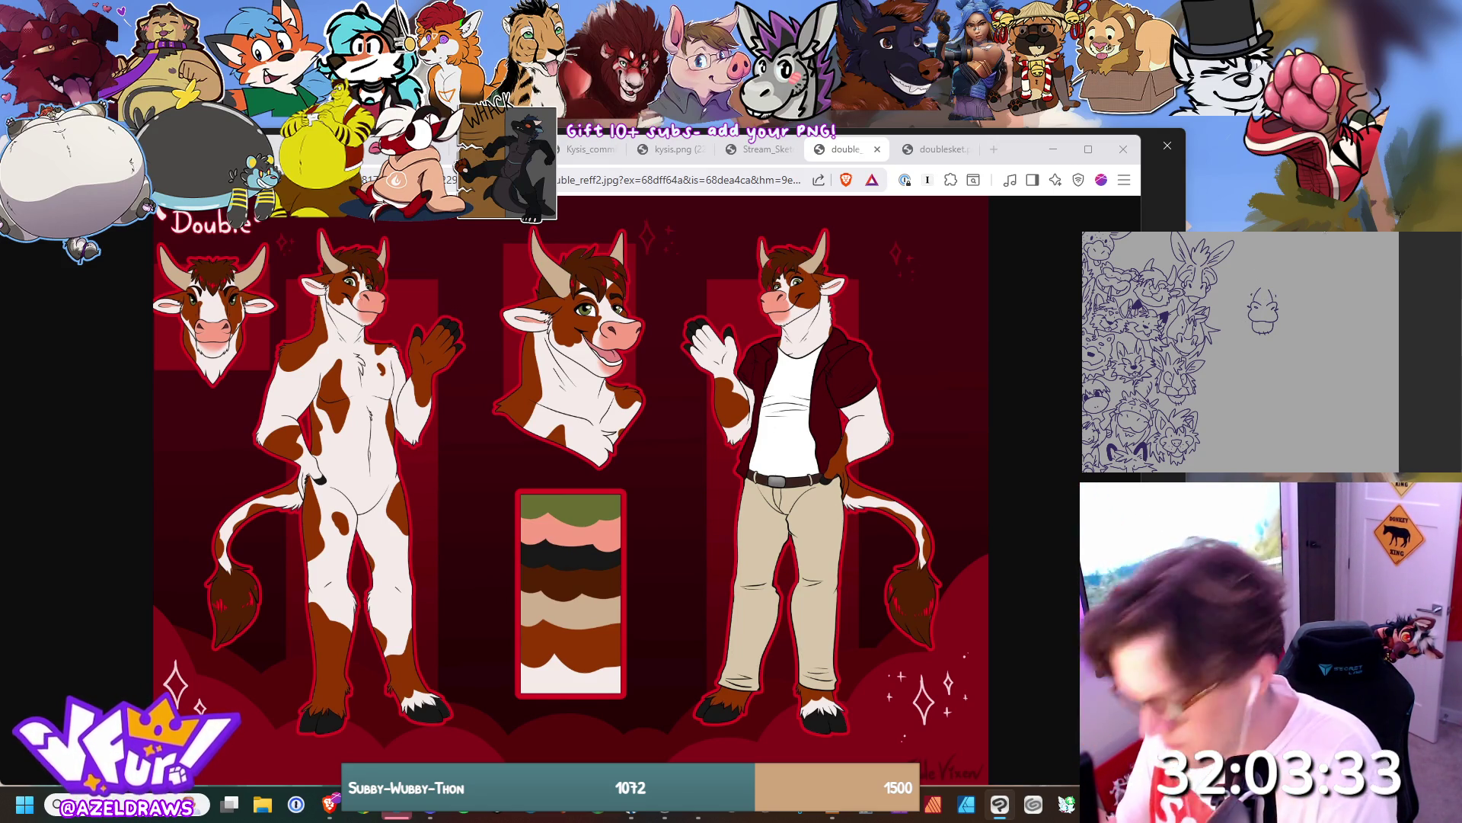
Draw a curved stroke beside the cow head, undo part of it, then bring up the Warren reference.
drag(1242, 290, 1237, 312)
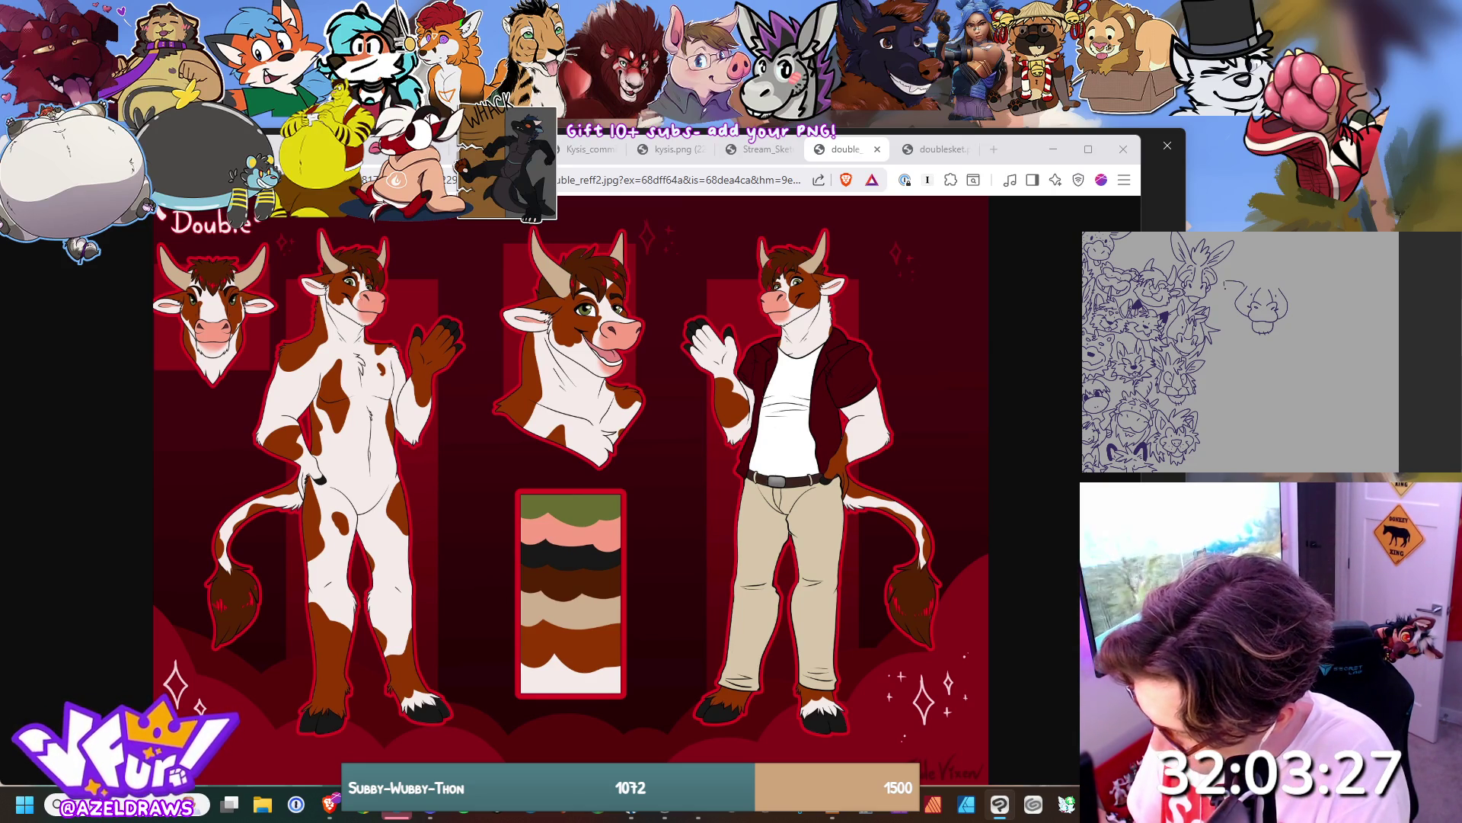
key(ctrl+z)
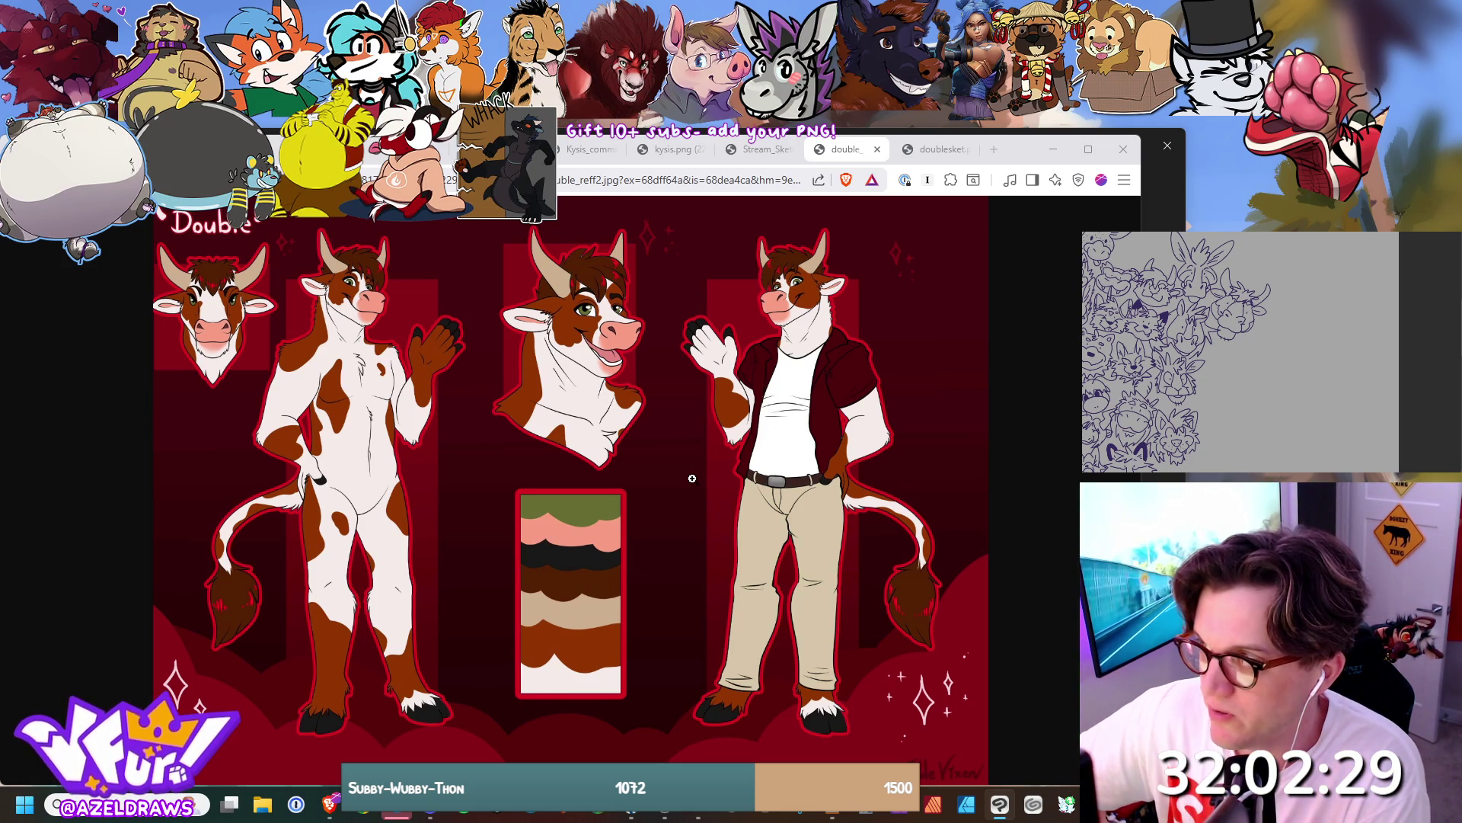
click(434, 816)
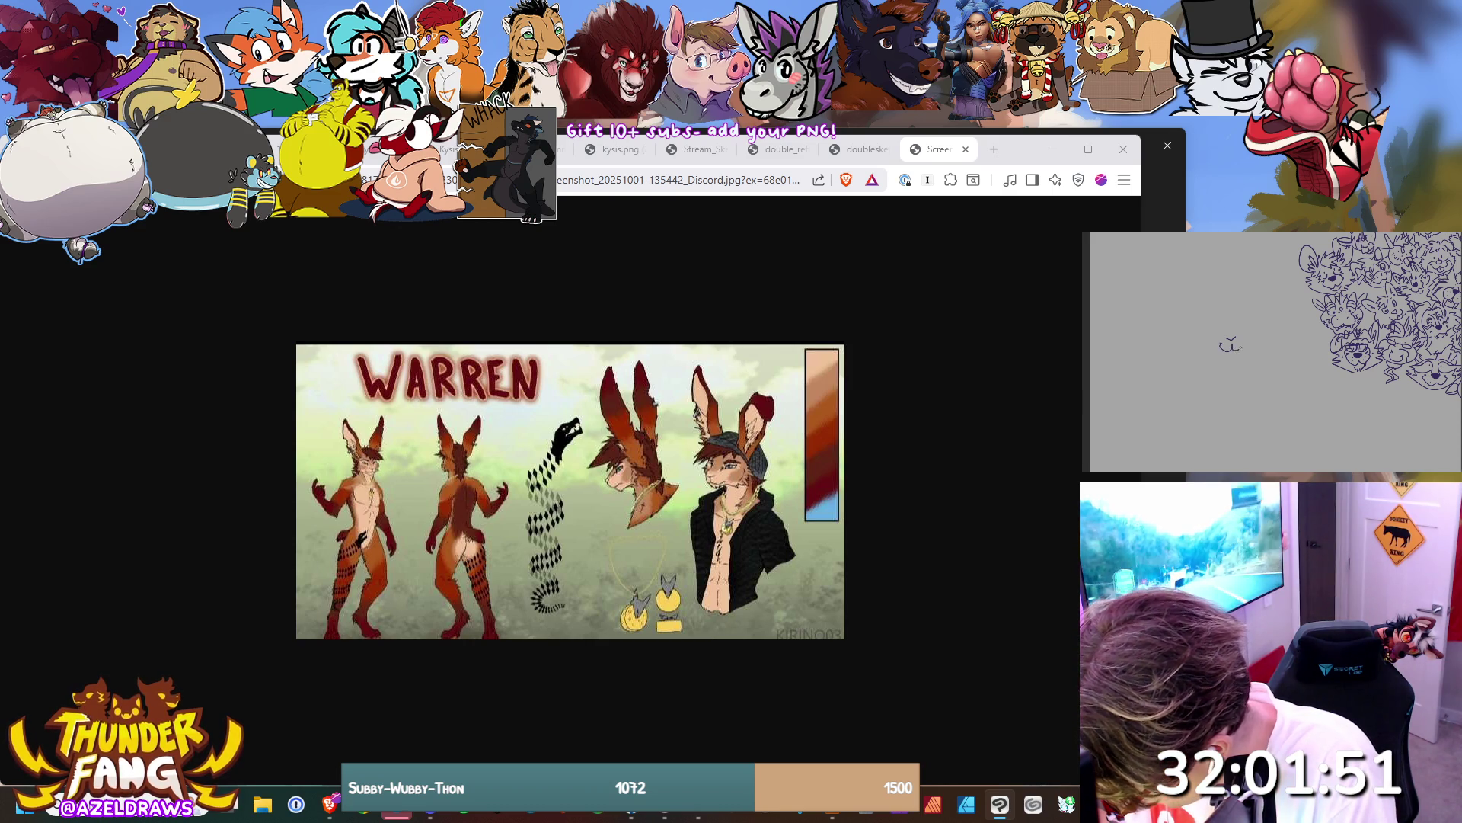
Undo the two tentative mouth strokes on the new head.
key(ctrl+z)
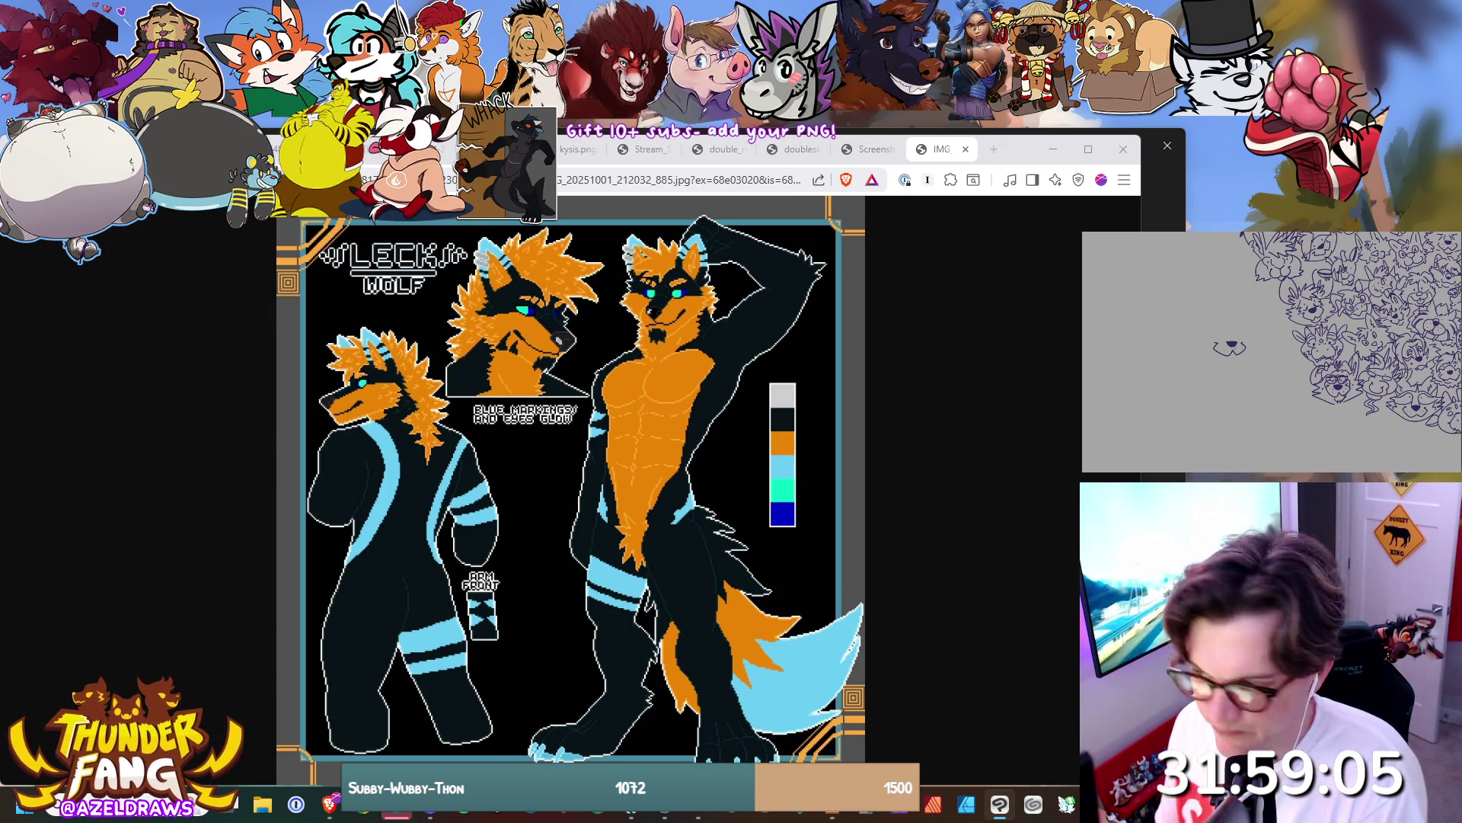
key(ctrl+z)
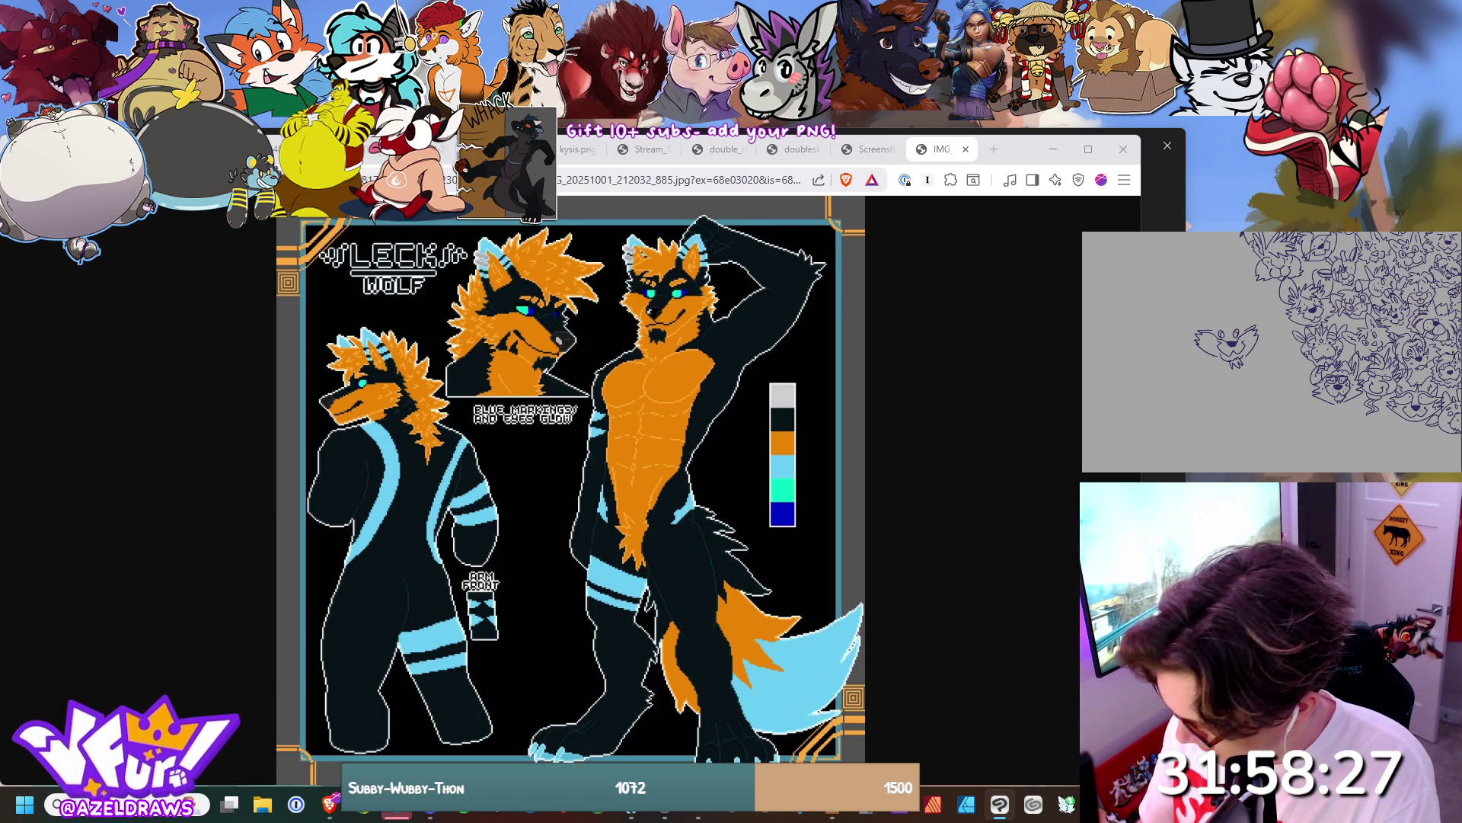
Sketch spiky hair and a short vertical line on the wolf head, redrawing one bad stroke.
drag(1219, 318, 1243, 305)
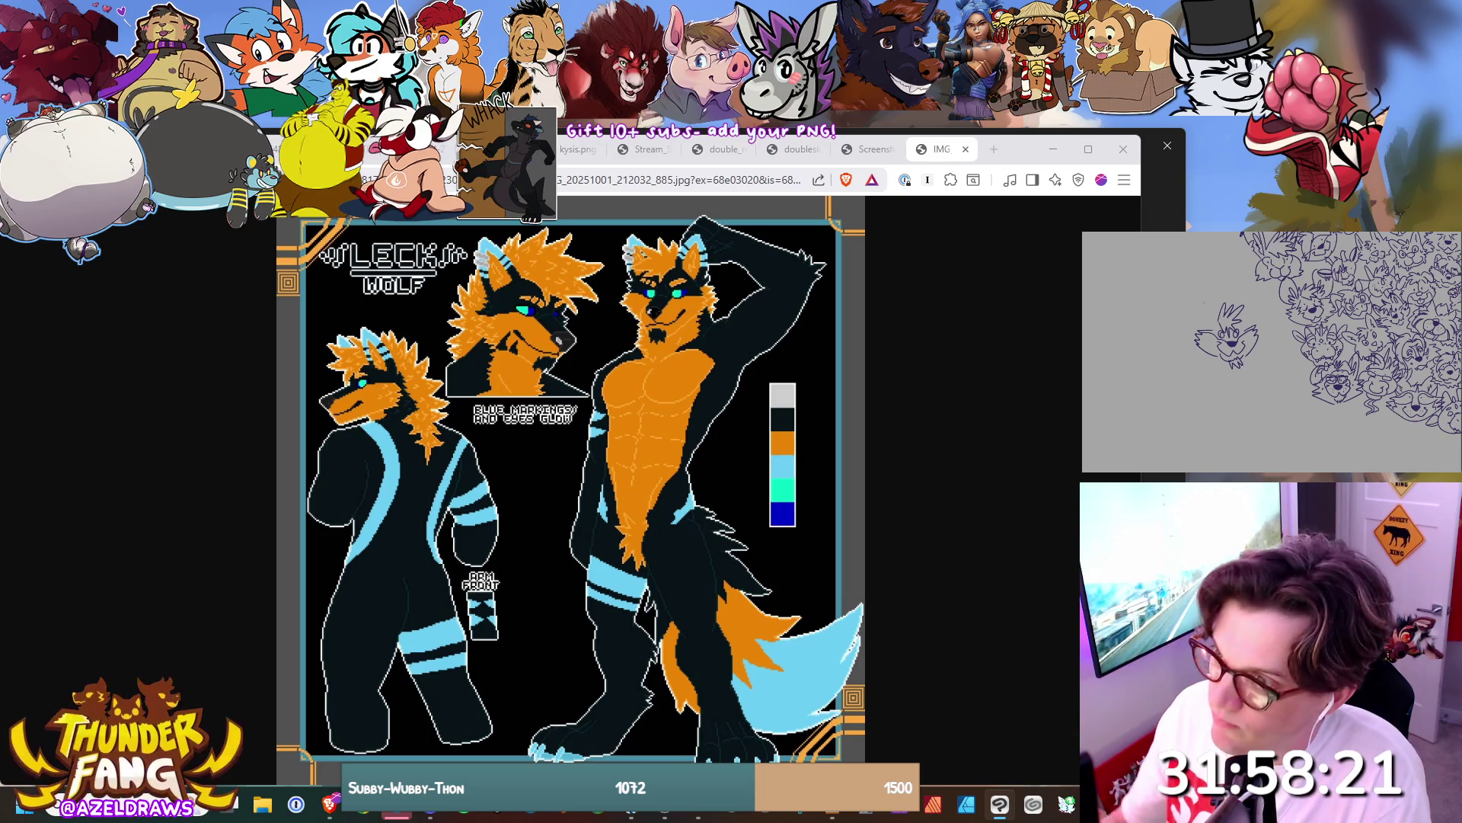
drag(1217, 299, 1203, 325)
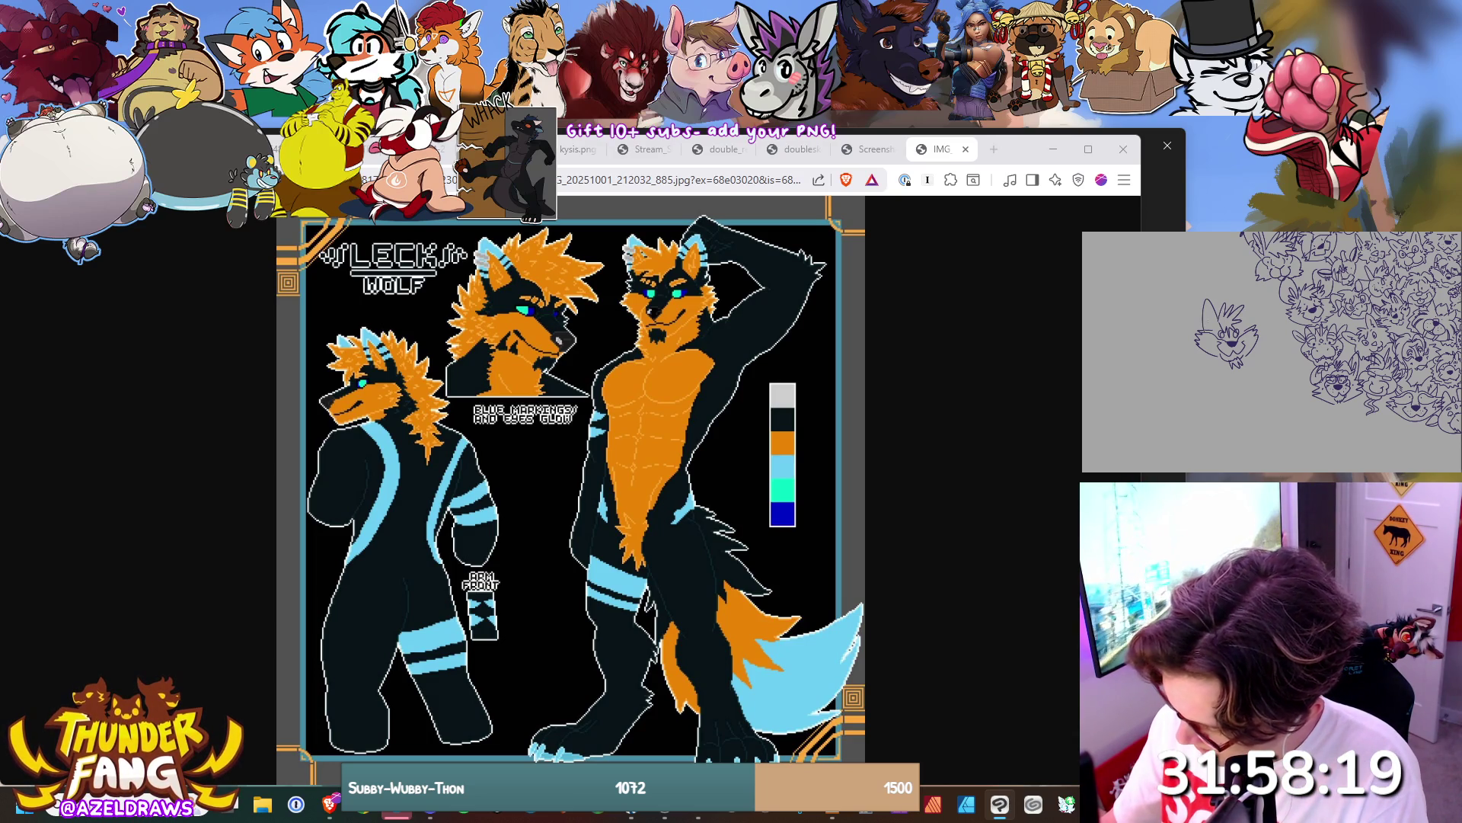
key(ctrl+z)
key(ctrl+z)
key(ctrl+z)
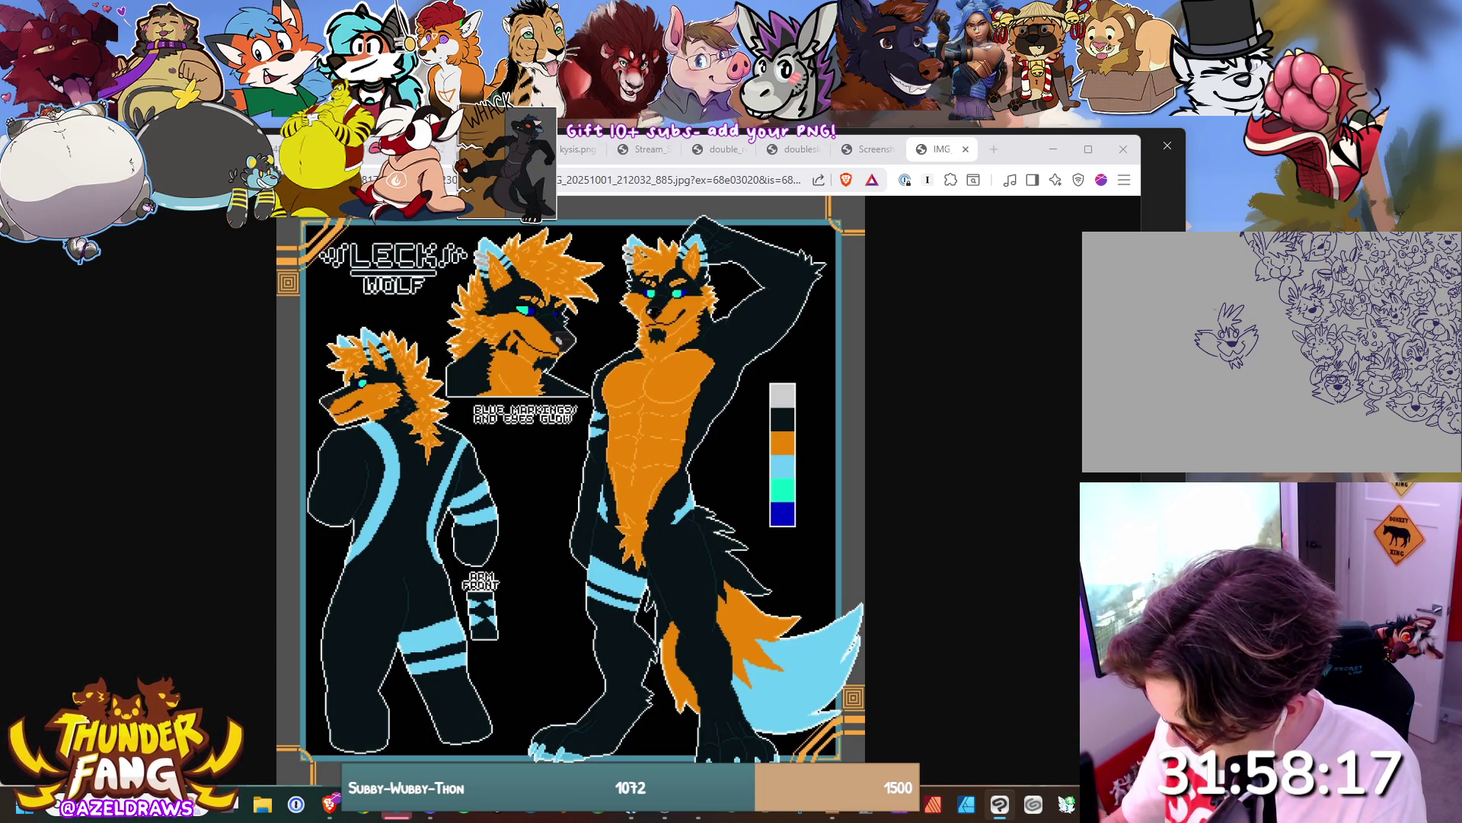
drag(1205, 303, 1201, 333)
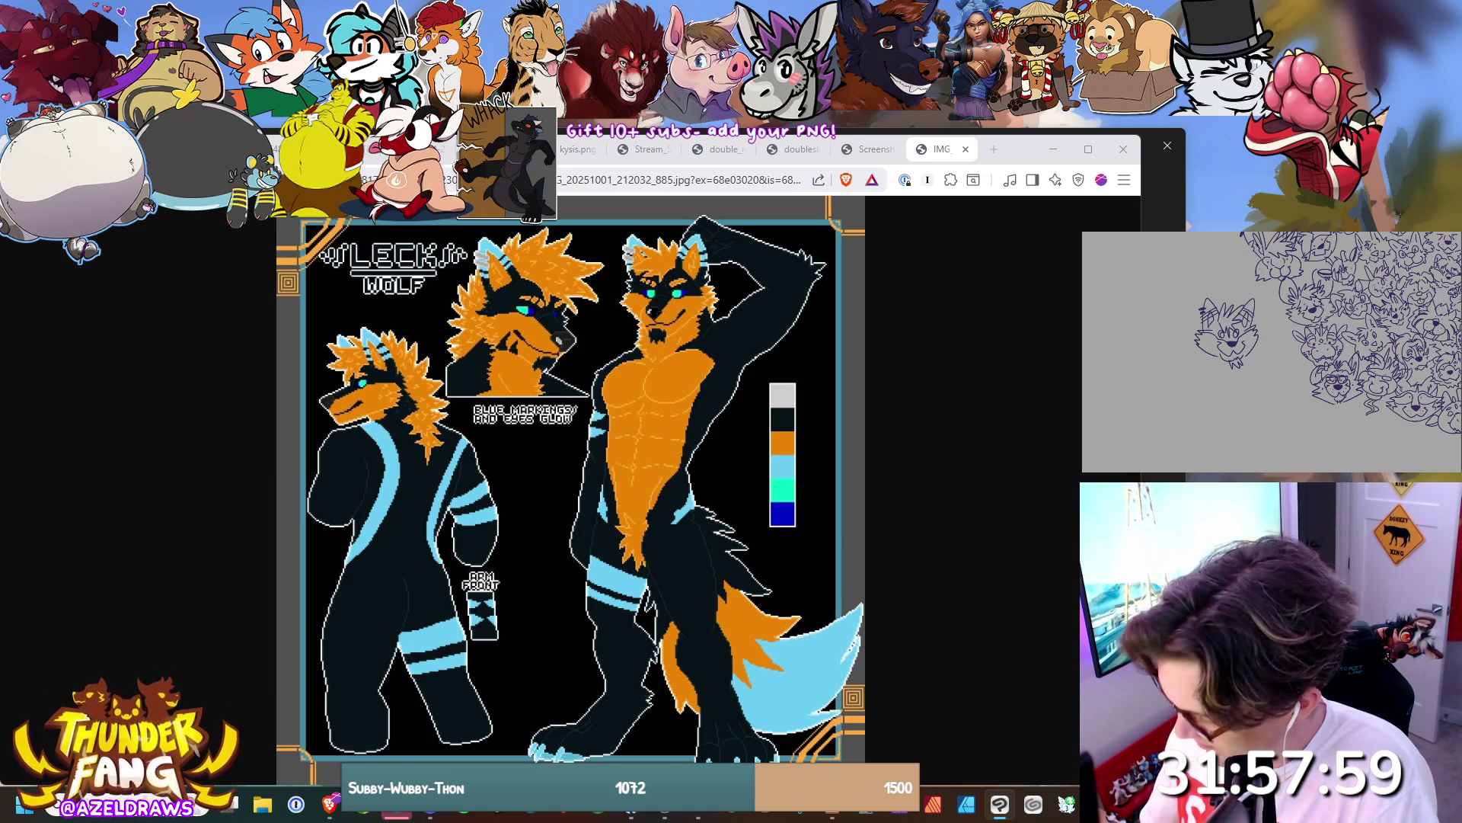
Lasso the wolf head, shift it up and right, and drop the selection.
mouse_move(1193, 294)
mouse_down()
mouse_move(1217, 290)
mouse_move(1266, 327)
mouse_move(1219, 386)
mouse_move(1182, 320)
mouse_move(1249, 316)
mouse_move(1270, 346)
mouse_move(1249, 282)
mouse_move(1287, 304)
mouse_move(1271, 365)
mouse_move(1222, 343)
mouse_up()
click(1249, 394)
key(ctrl+d)
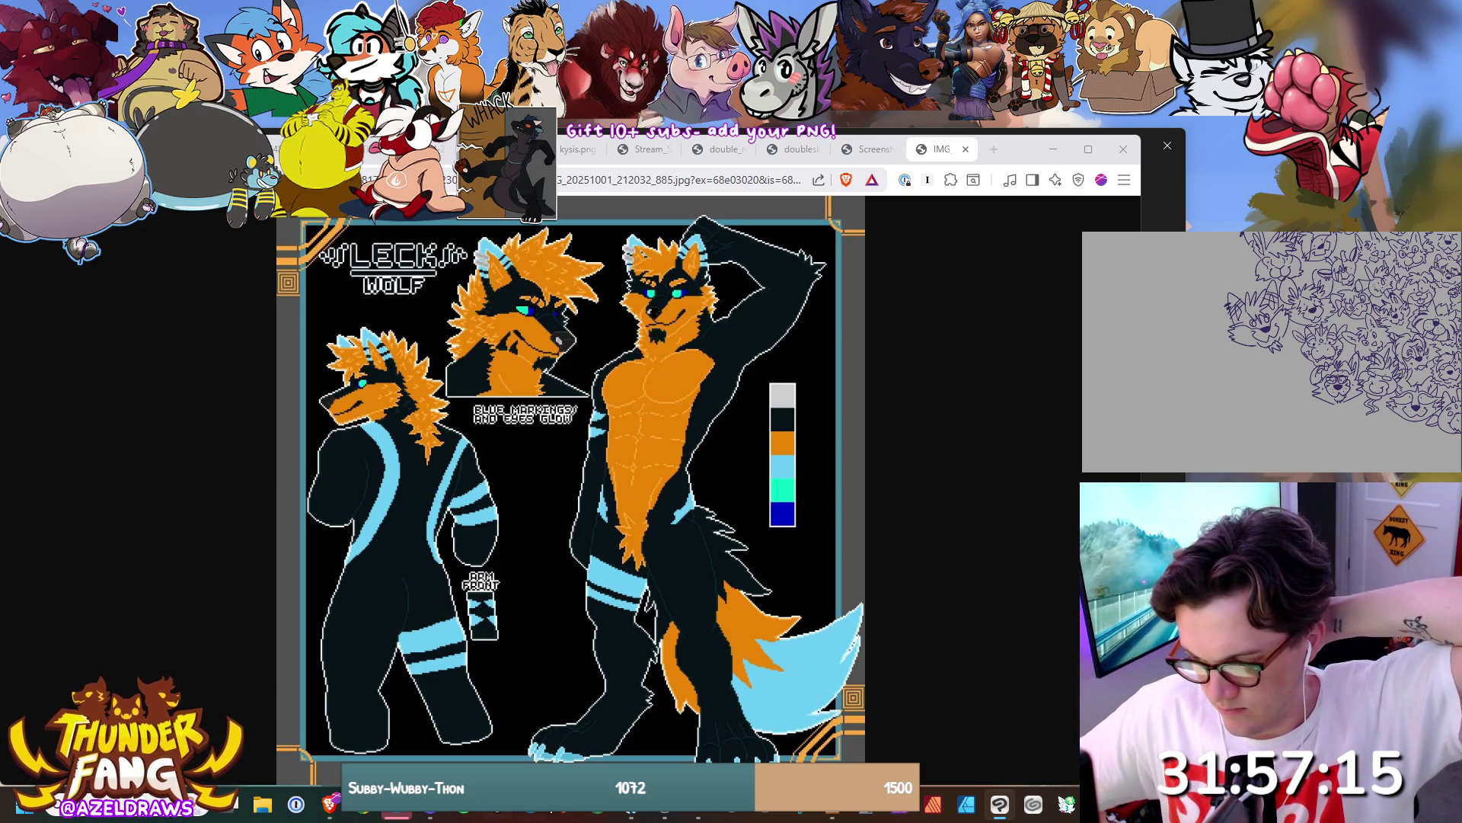
mouse_move(663, 809)
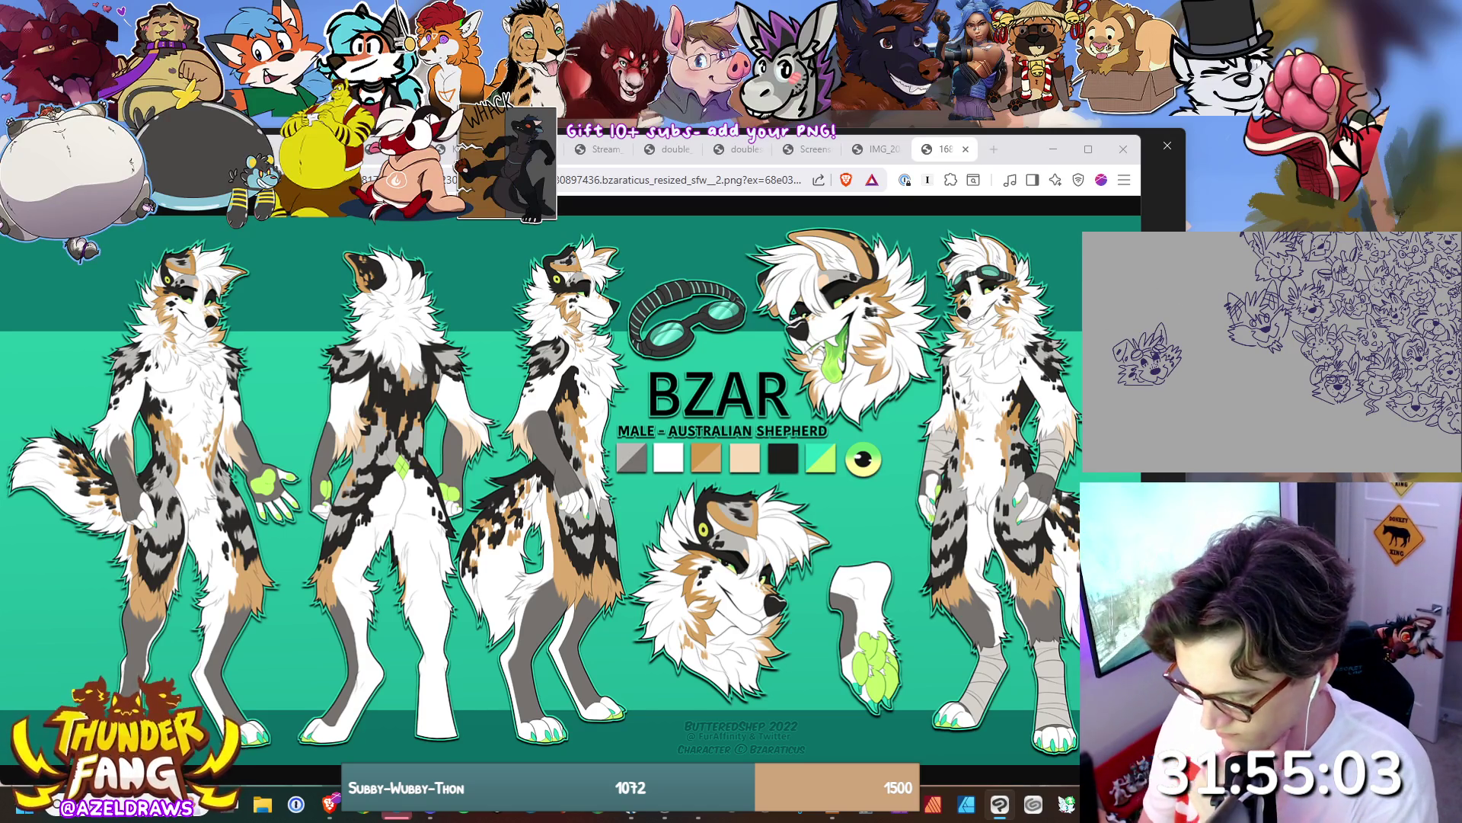
Outline a small BZAR Australian shepherd head on empty canvas left of the crowd.
mouse_move(1154, 306)
mouse_down()
mouse_move(1104, 356)
mouse_move(1176, 312)
mouse_up()
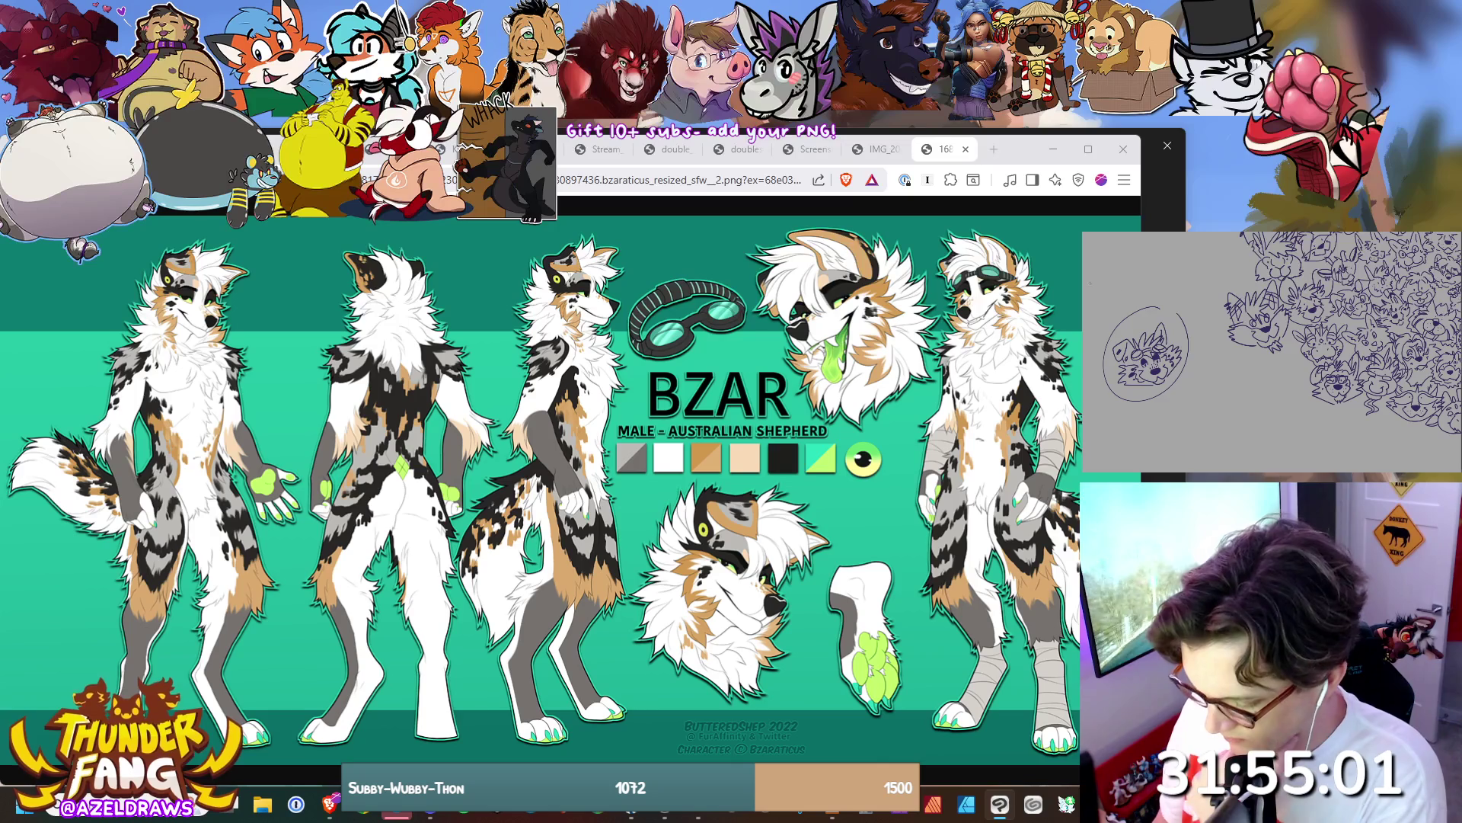
Remove the stray circle, then move the BZAR head into the crowd tilted about 20°.
key(ctrl+z)
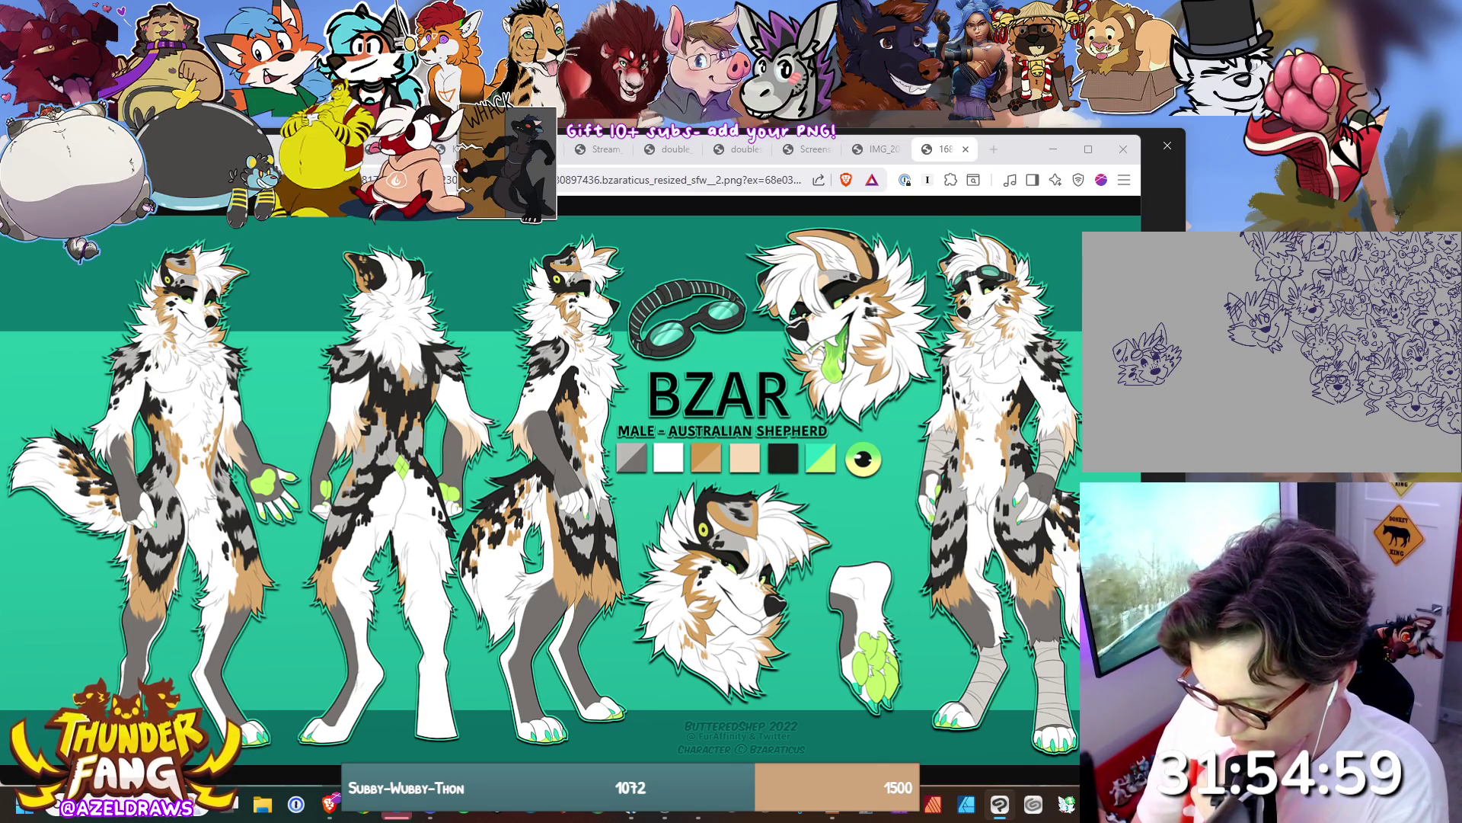
drag(1132, 412, 1146, 305)
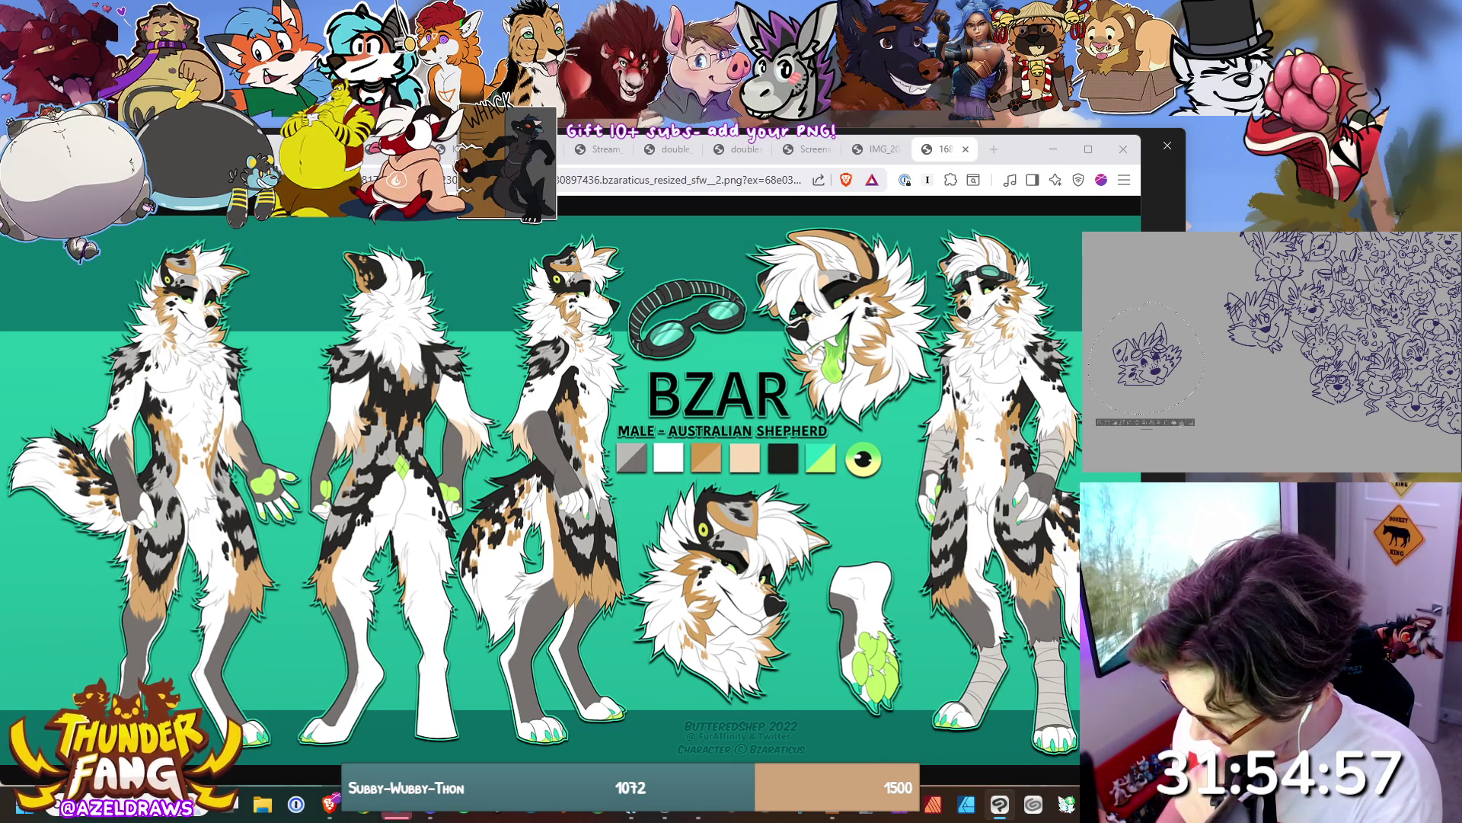
mouse_move(1147, 358)
mouse_down()
mouse_move(1202, 335)
mouse_move(1165, 342)
mouse_move(1184, 326)
mouse_up()
drag(1257, 269, 1241, 271)
mouse_move(1200, 342)
mouse_down()
mouse_move(1204, 356)
mouse_move(1272, 358)
mouse_move(1262, 349)
mouse_up()
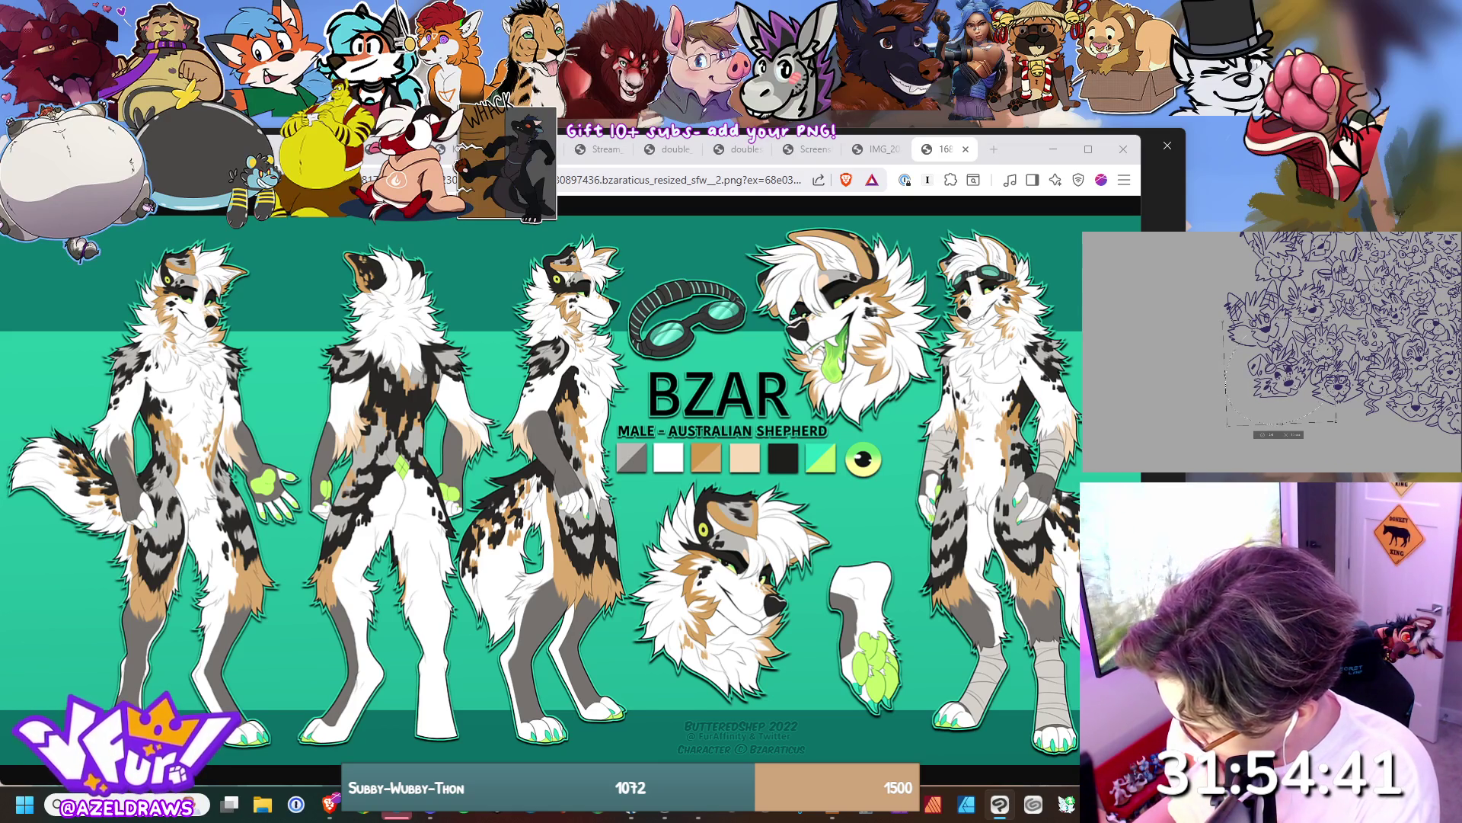
click(1264, 435)
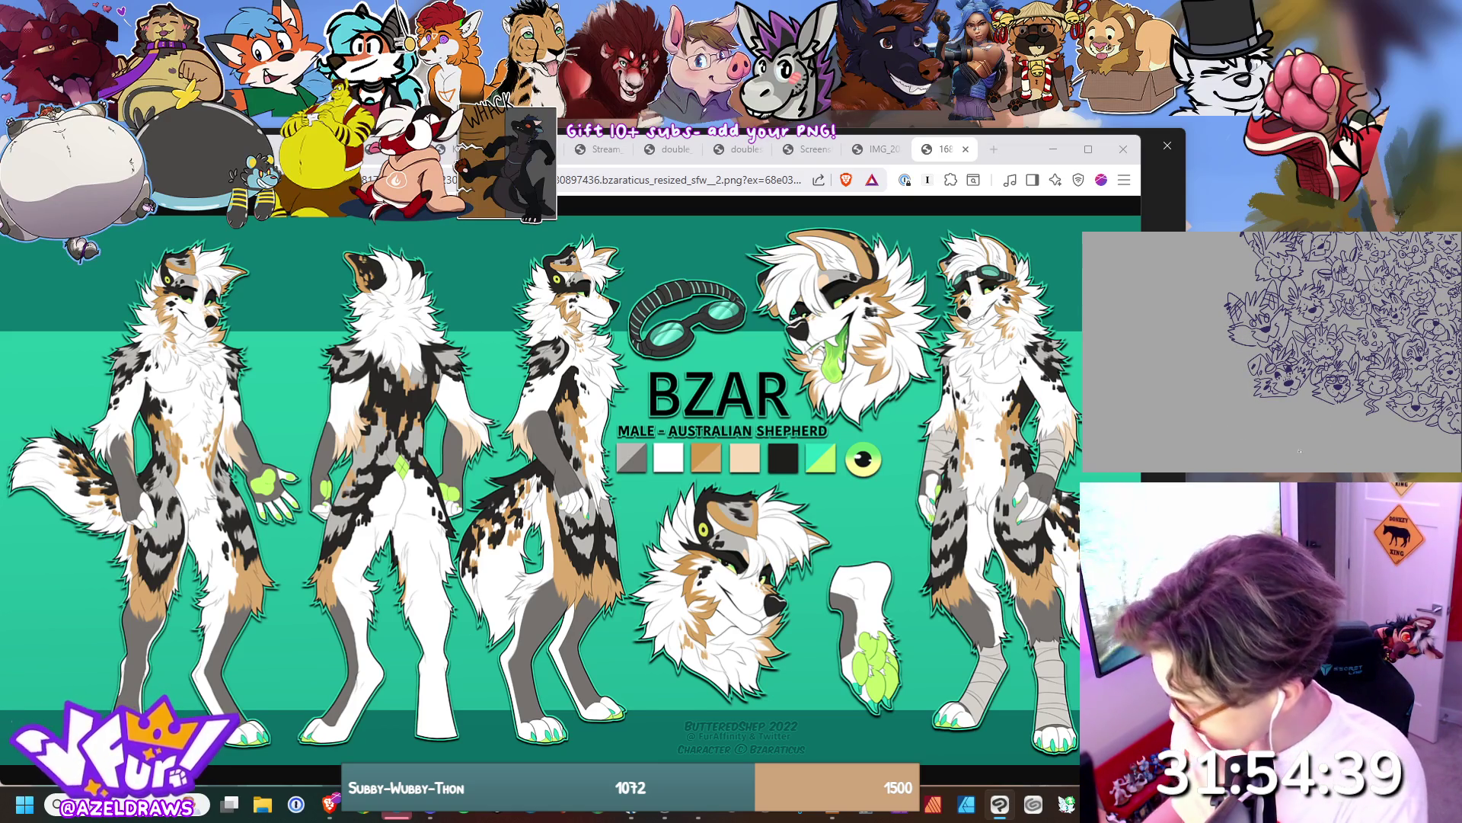
Zoom out and back in to check BZAR's head within the crowd.
scroll(1271, 352, down, 3)
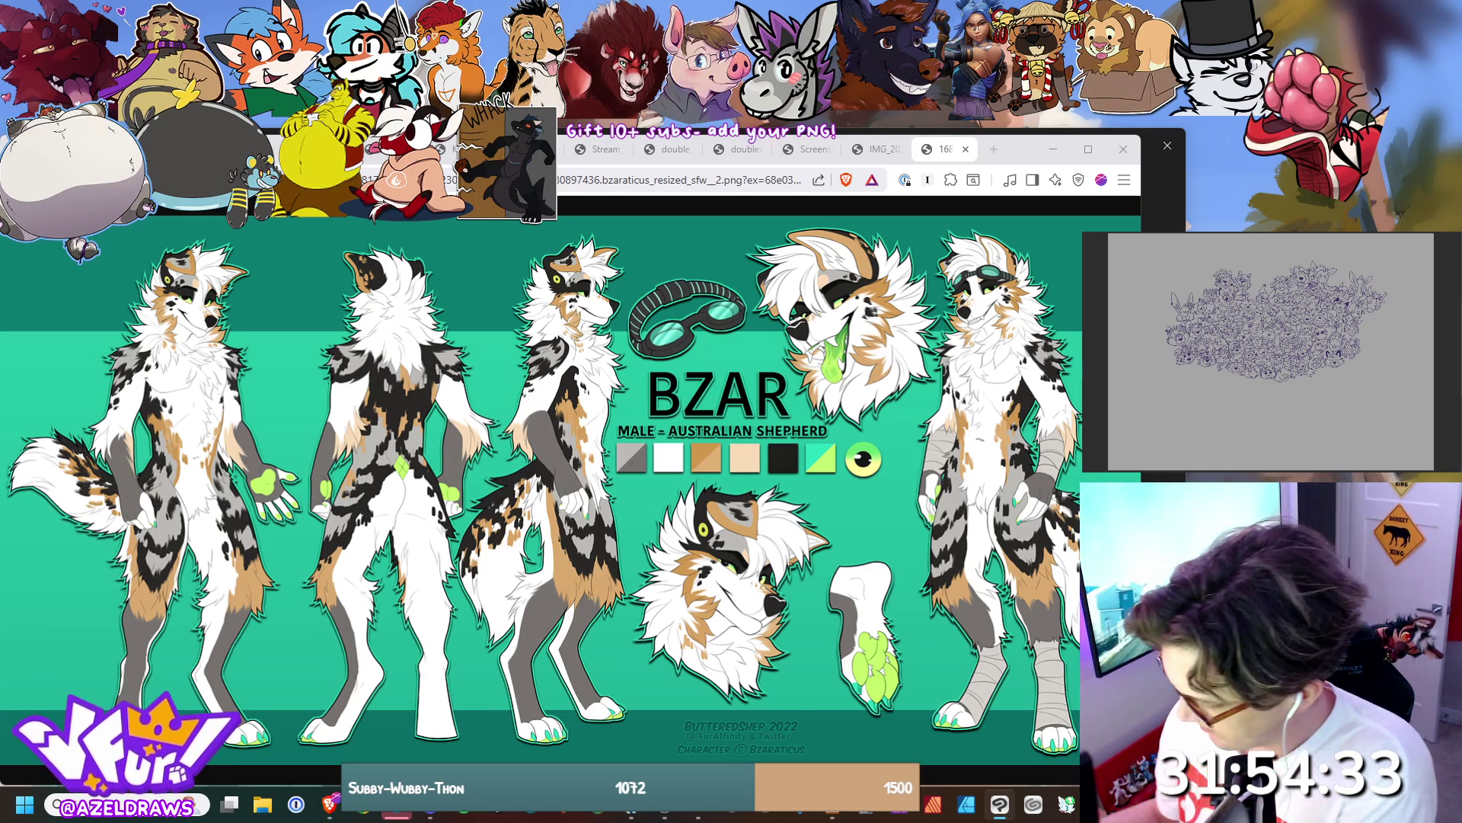
scroll(1270, 352, up, 5)
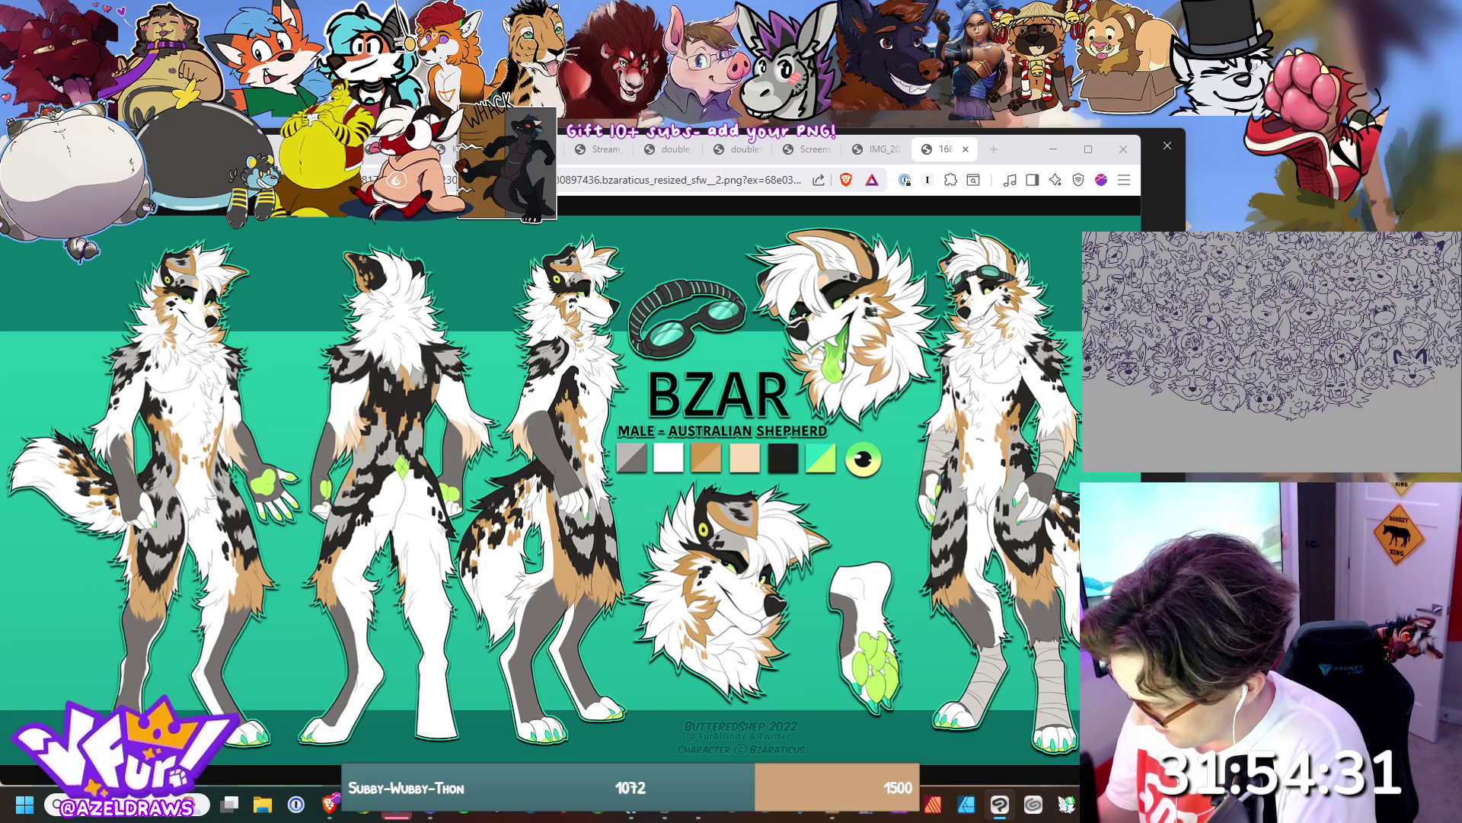
scroll(1271, 351, up, 2)
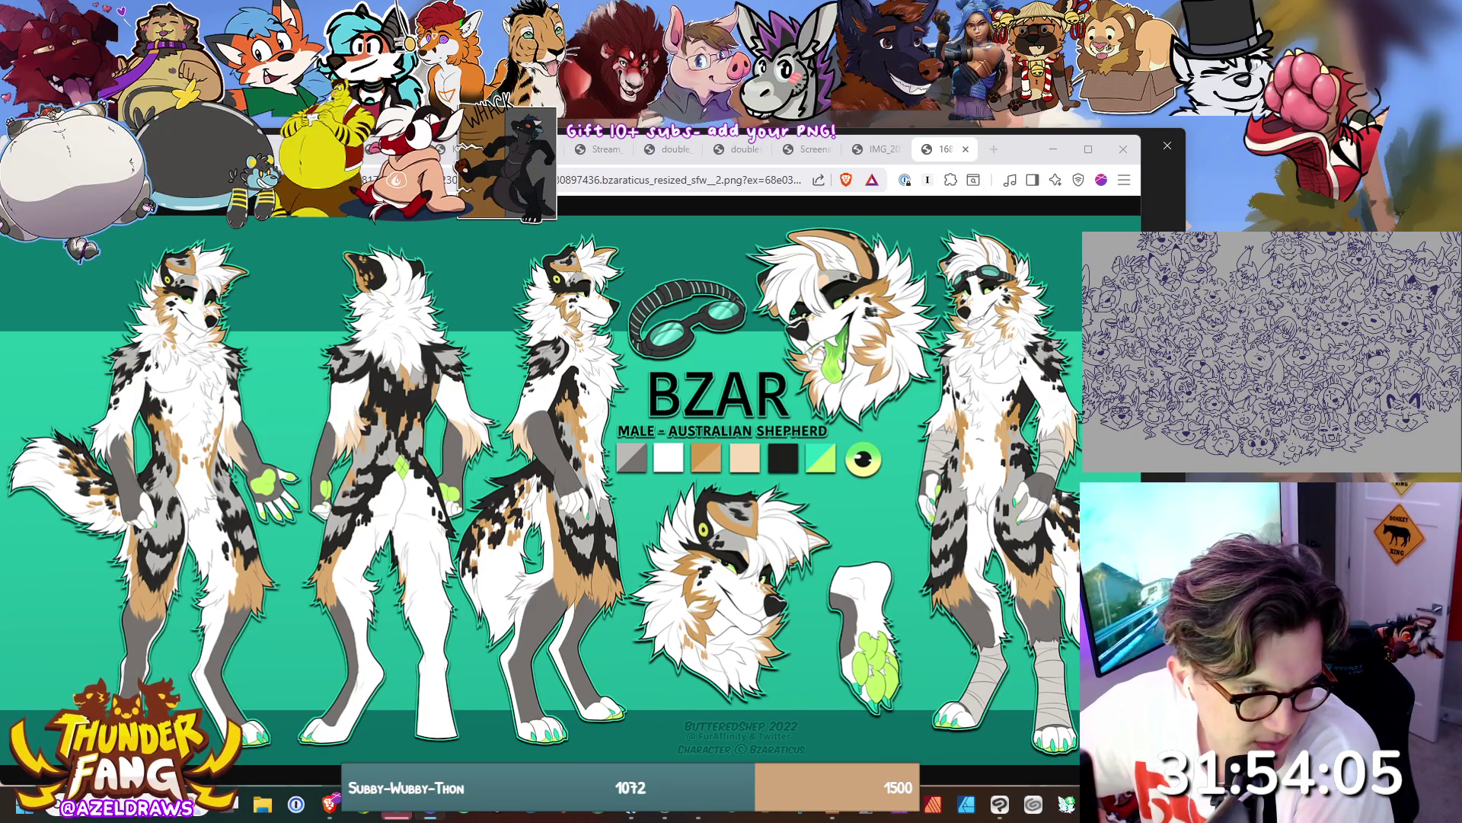
Close the used reference tabs, including dragon, centaur and tiger, until the cozycon cheetah image shows.
click(952, 151)
click(952, 151)
click(952, 150)
click(952, 151)
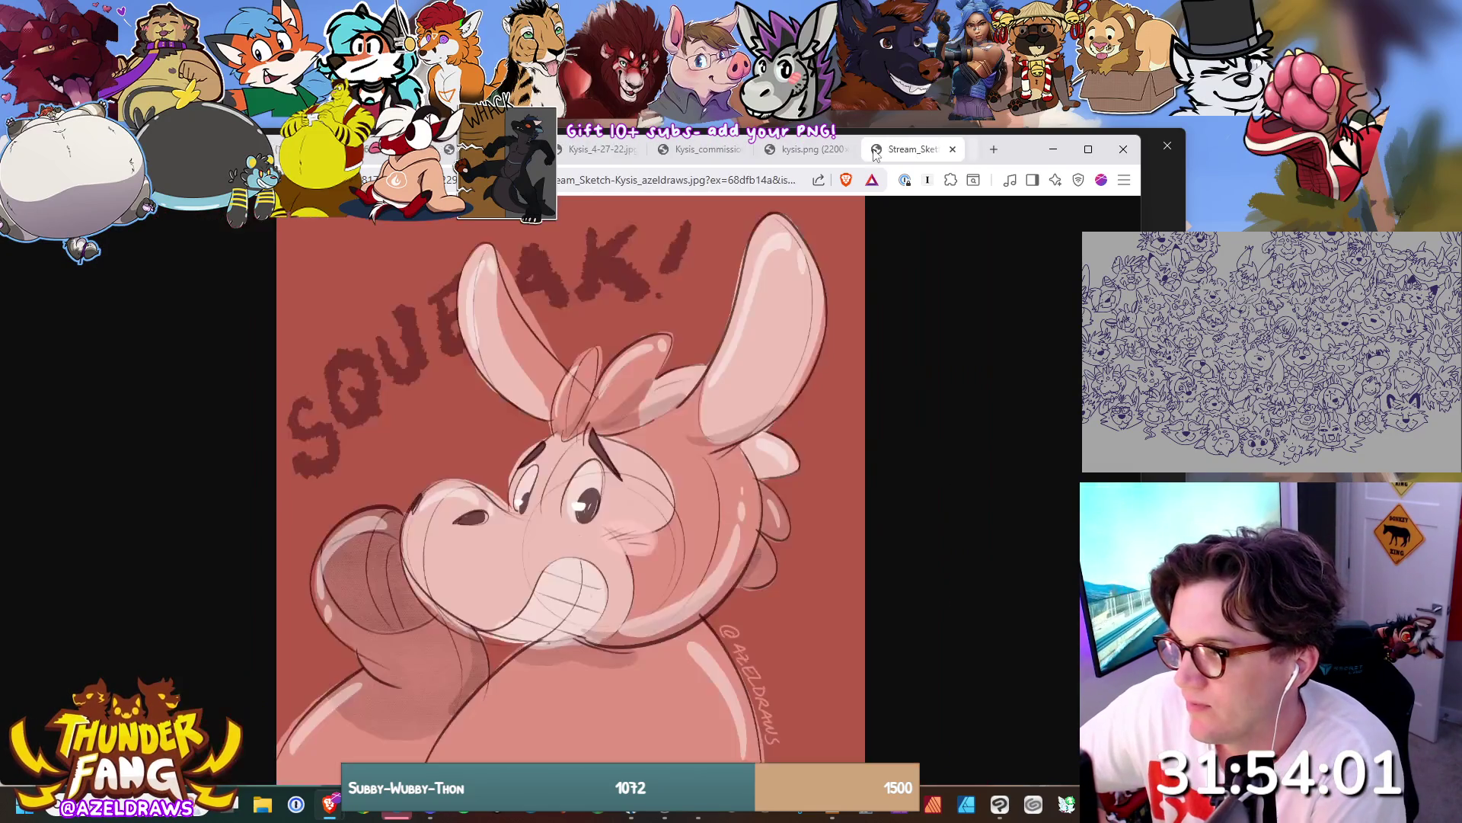
click(841, 151)
click(843, 149)
click(843, 150)
click(722, 149)
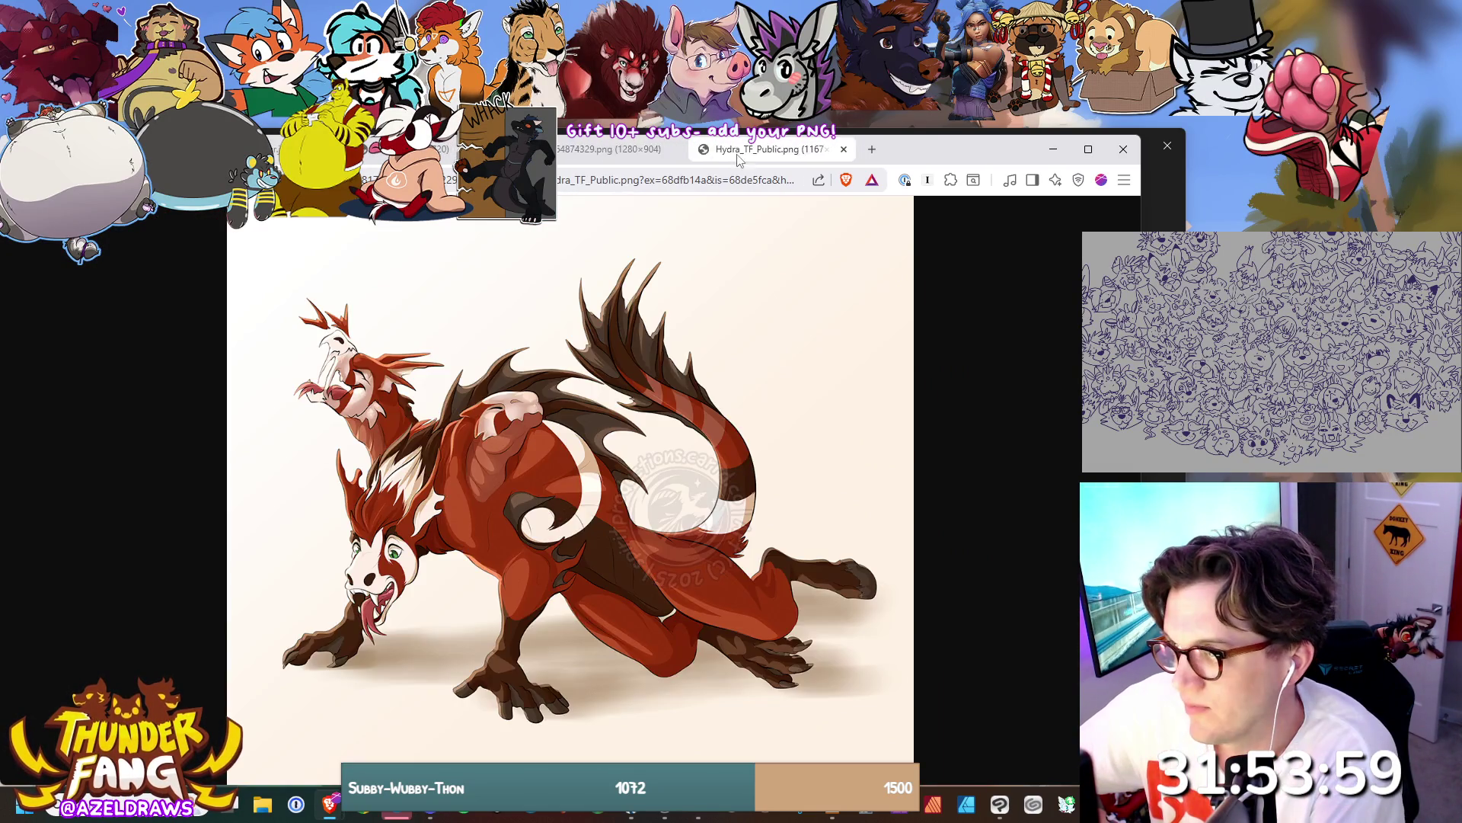
click(722, 149)
key(ctrl+w)
key(ctrl+w)
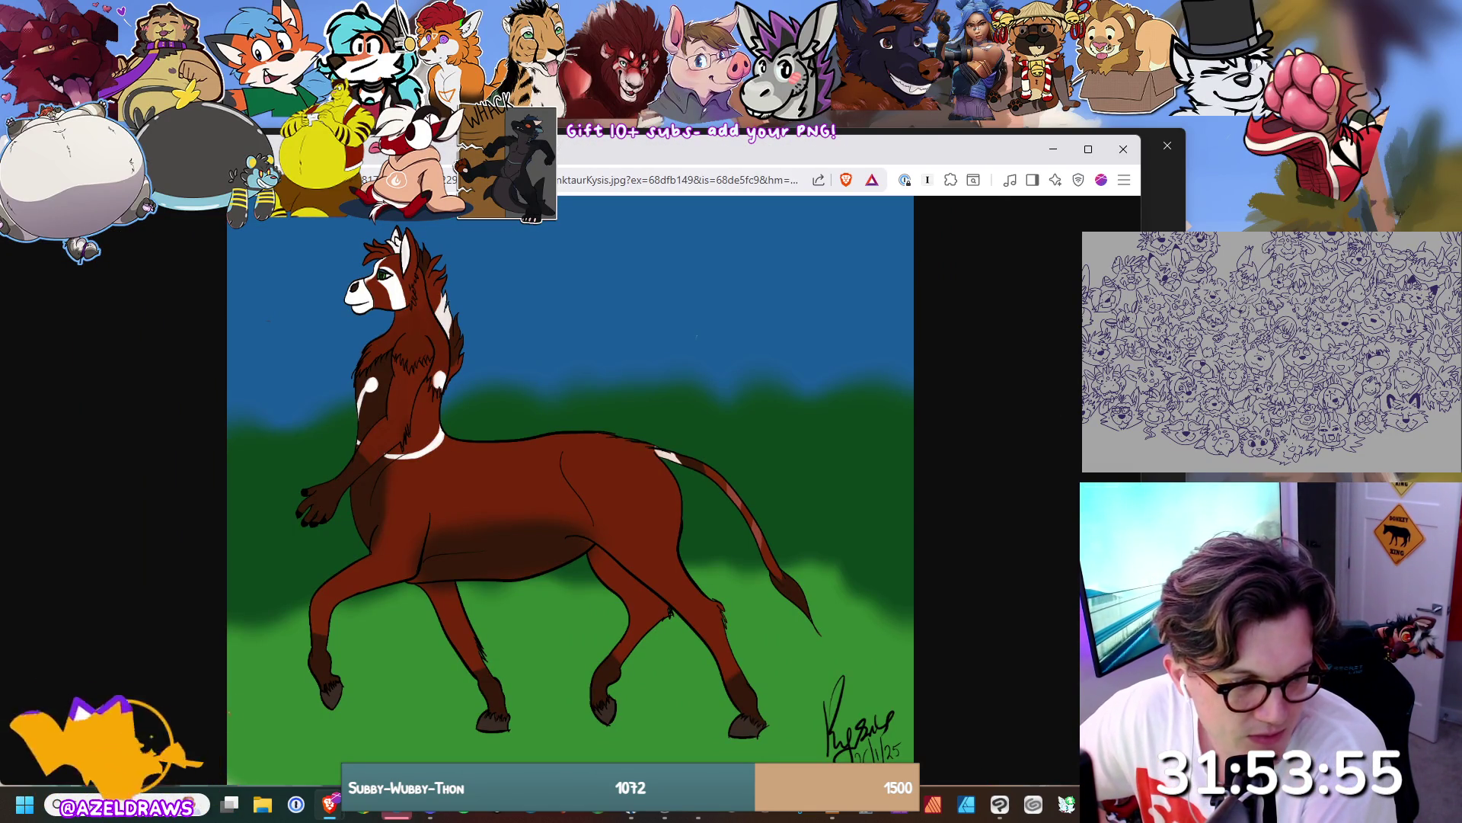
key(ctrl+w)
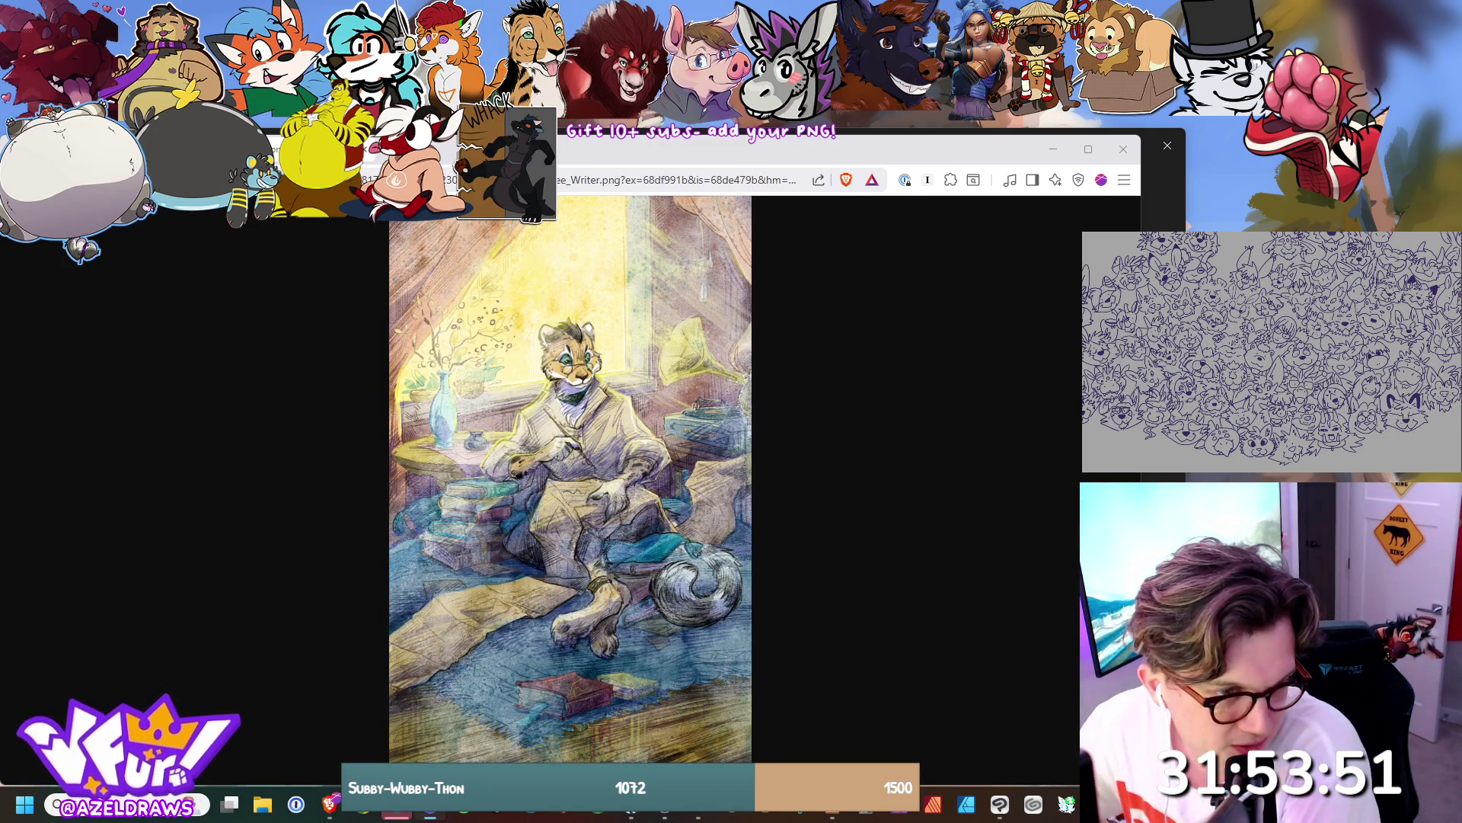
key(ctrl+w)
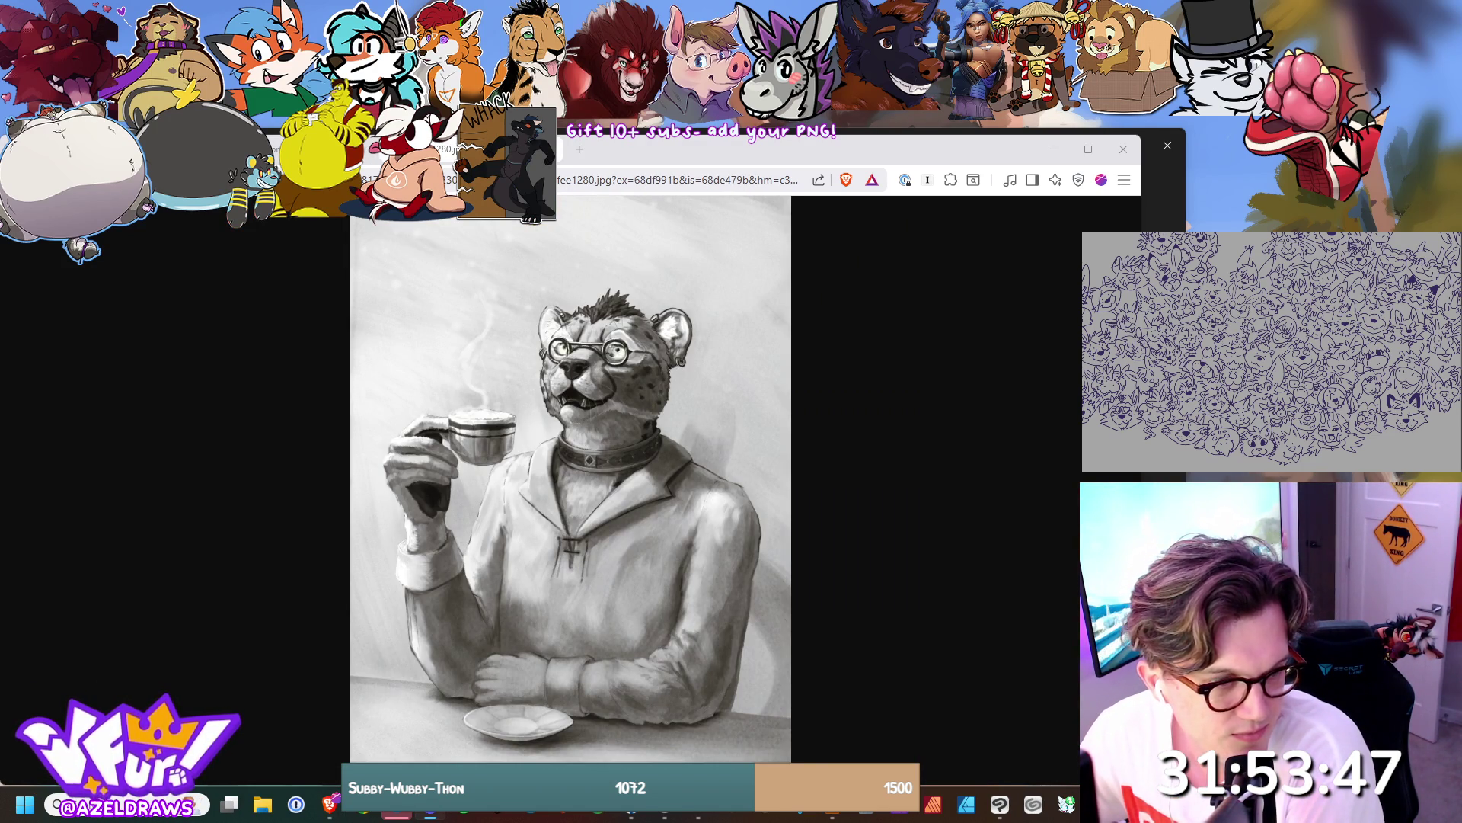
key(ctrl+w)
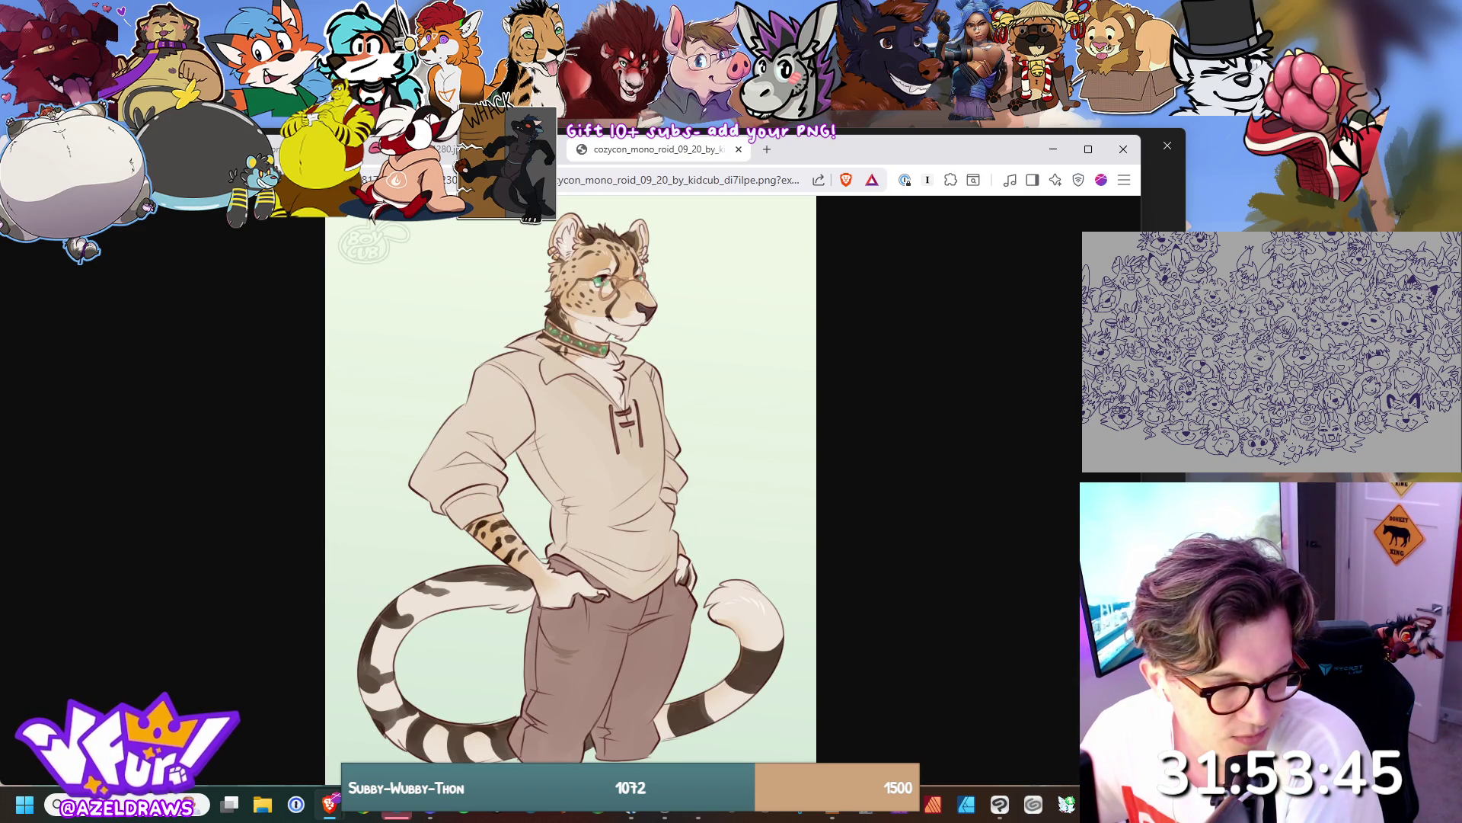